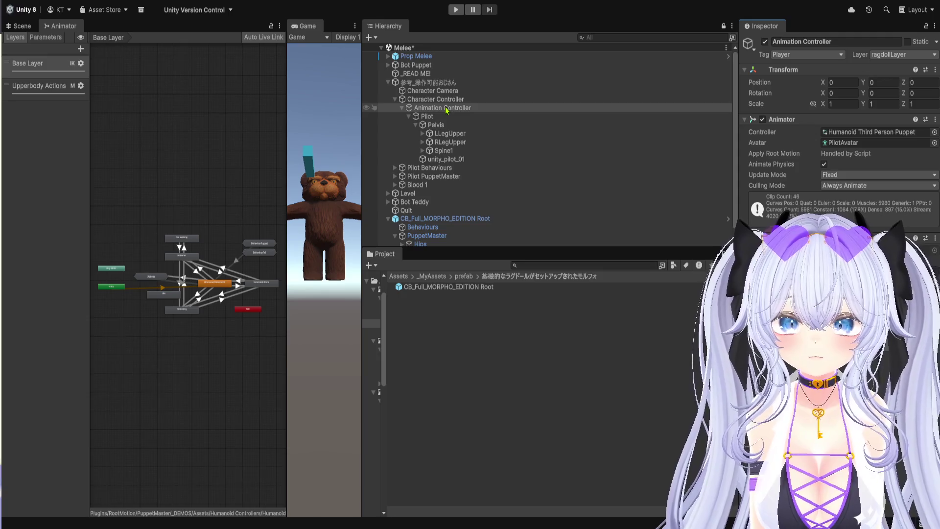
# Step: Compare the Character Controller's components with the Animation Controller, Pilot PuppetMaster and Morpho Root prefab
pyautogui.click(448, 100)
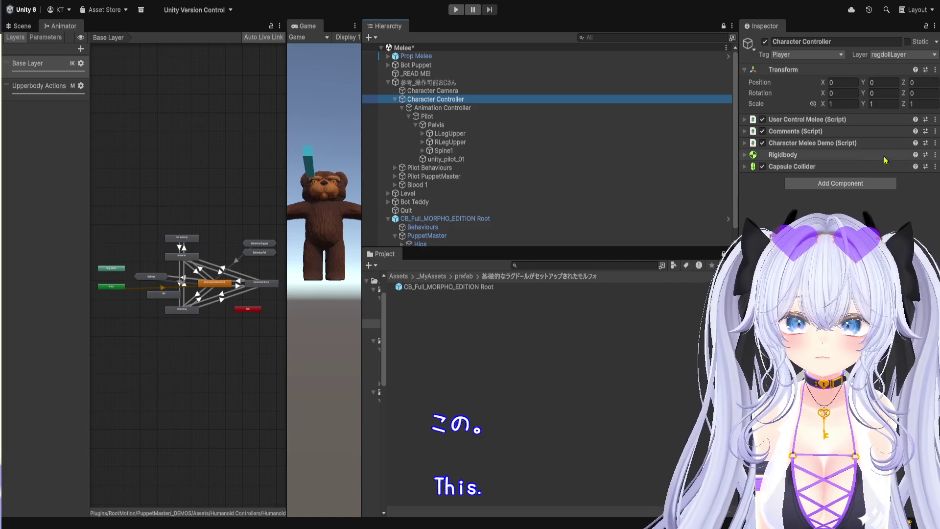
pyautogui.click(455, 83)
pyautogui.click(455, 101)
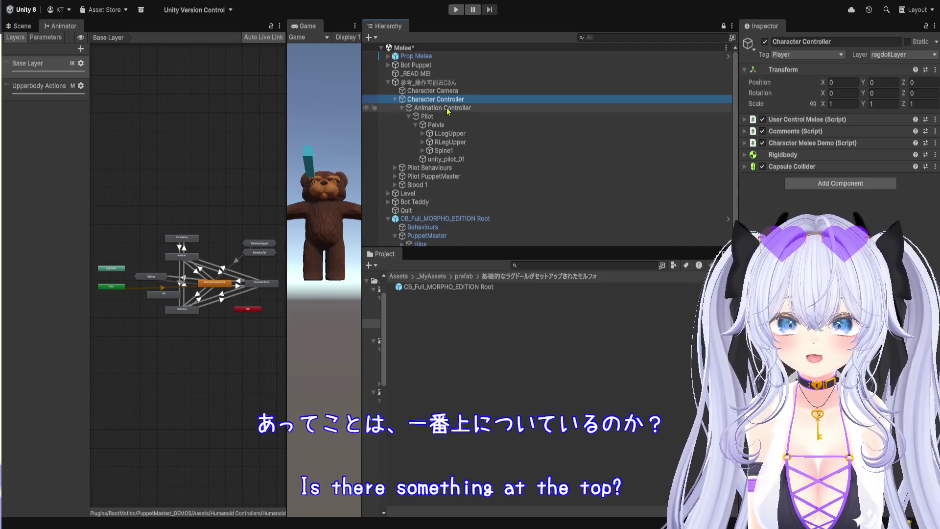
pyautogui.click(402, 108)
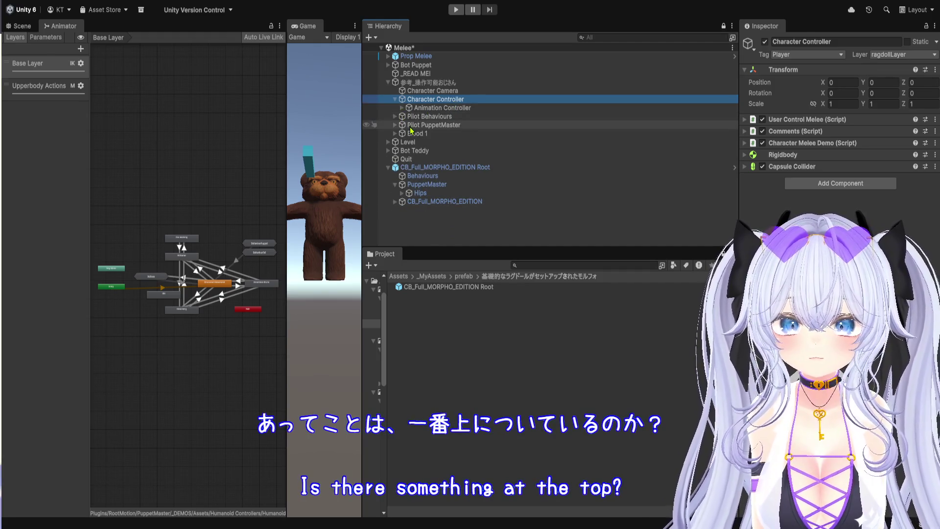
pyautogui.click(411, 127)
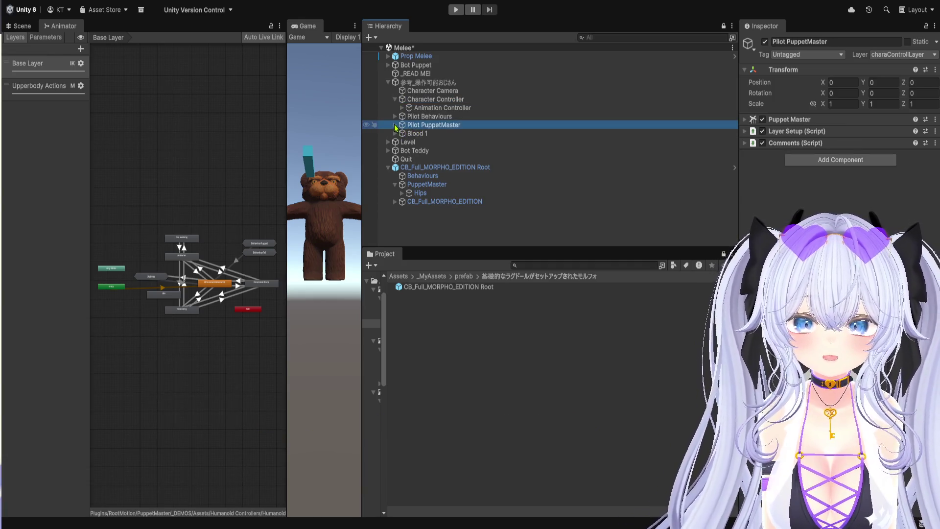
pyautogui.click(395, 125)
pyautogui.click(395, 126)
pyautogui.click(410, 100)
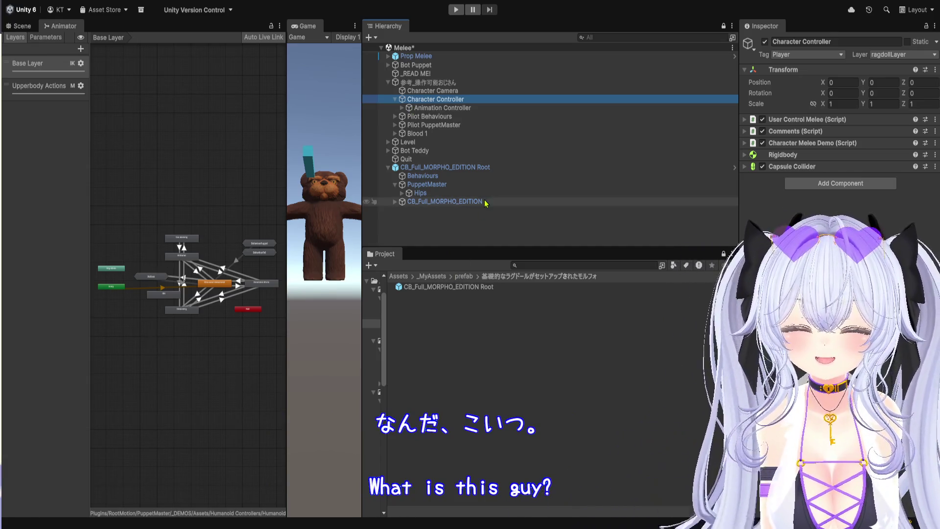
pyautogui.click(457, 169)
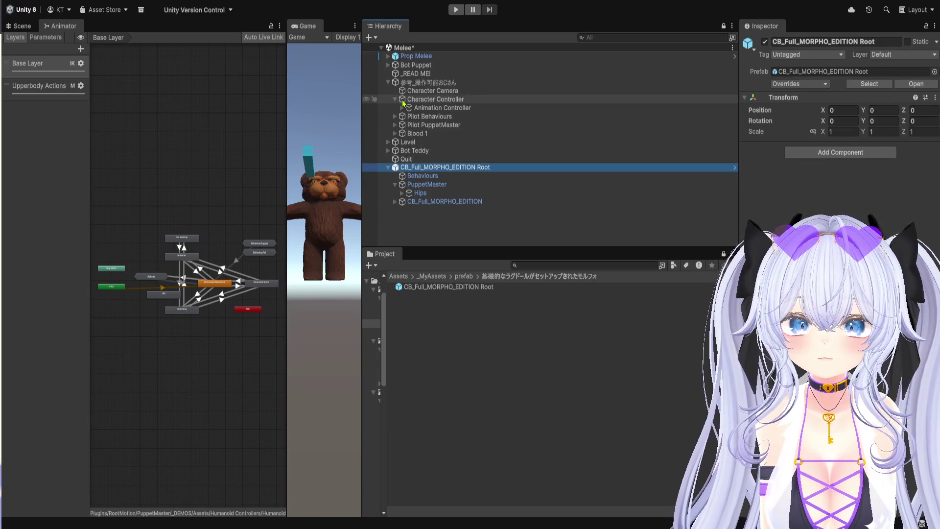
pyautogui.click(409, 100)
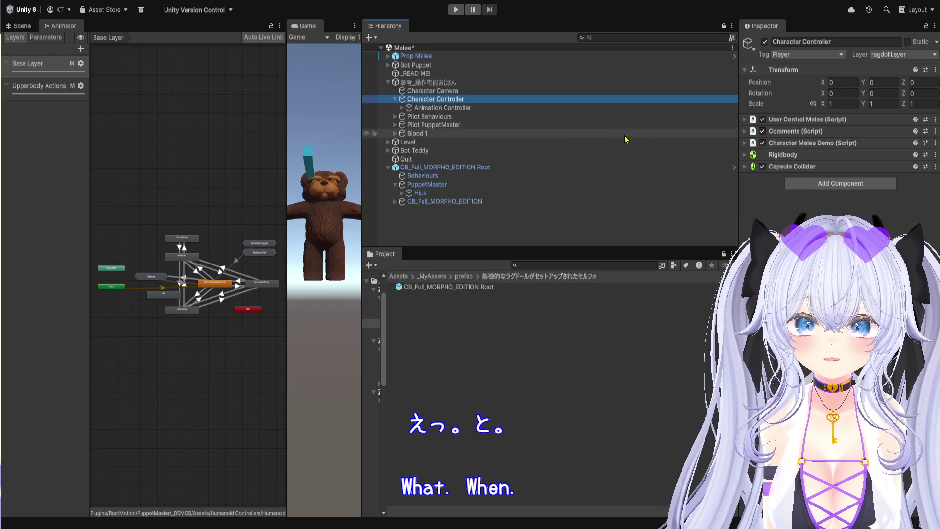
pyautogui.click(453, 108)
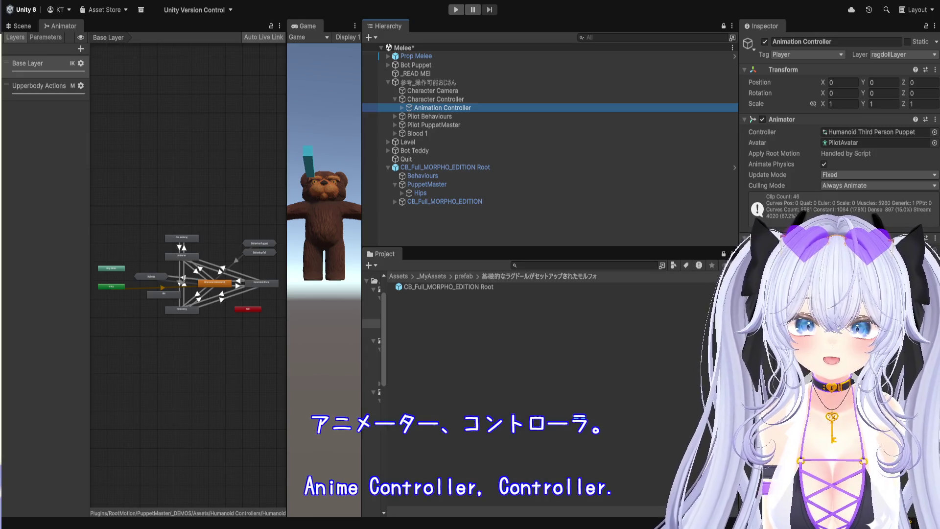
pyautogui.click(469, 100)
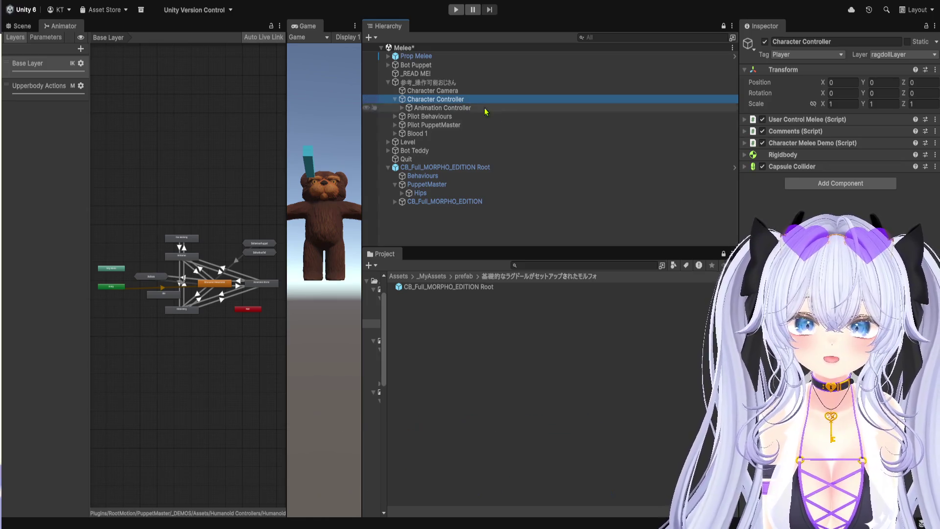
# Step: Check the Character Melee Demo script settings, then the Morpho root, PuppetMaster and Animator settings
pyautogui.click(812, 144)
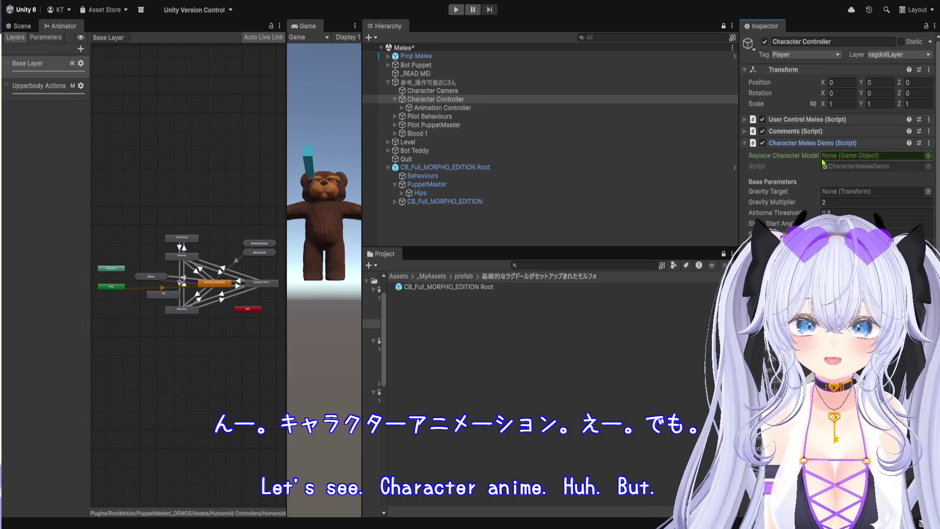
pyautogui.click(830, 143)
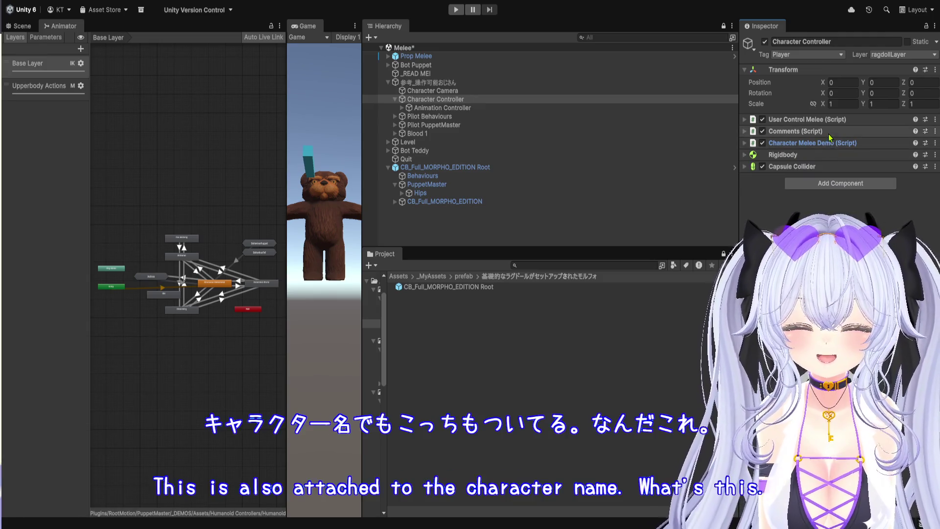
pyautogui.click(472, 172)
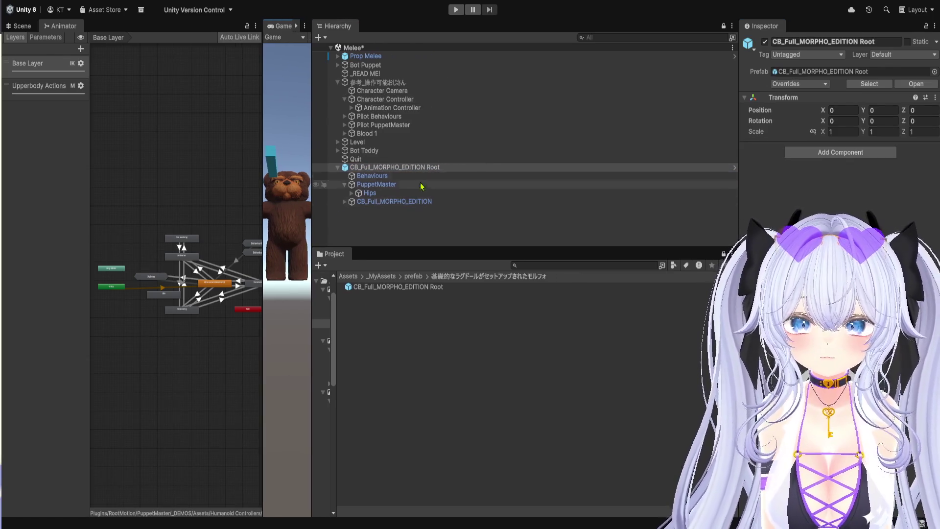
pyautogui.click(417, 202)
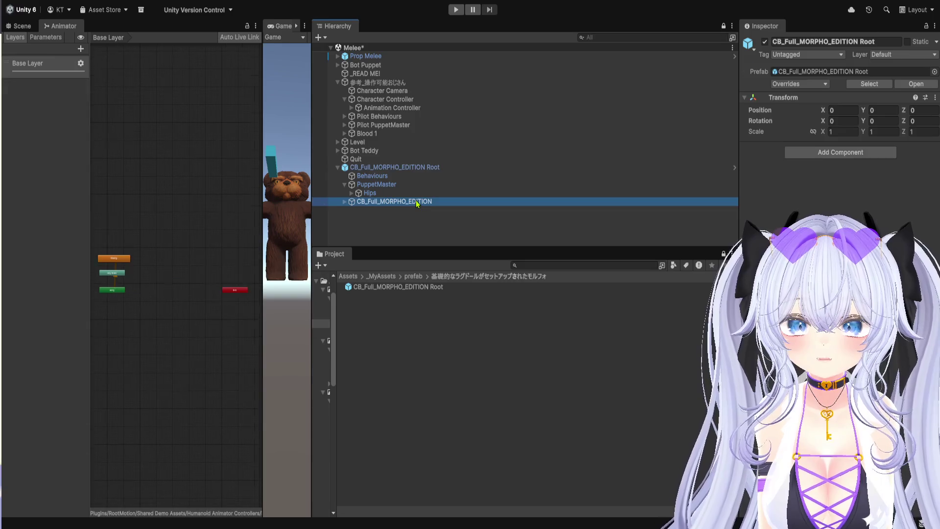
pyautogui.click(412, 167)
pyautogui.click(416, 186)
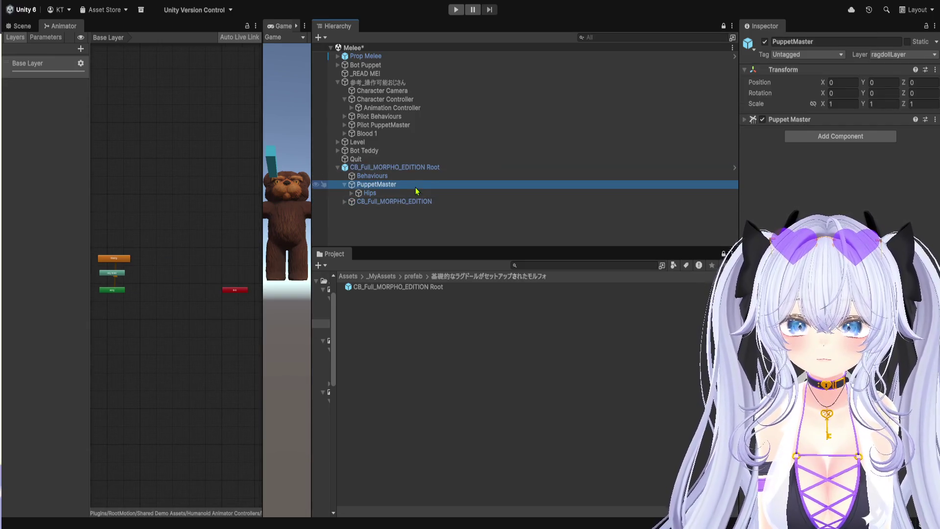
pyautogui.click(419, 205)
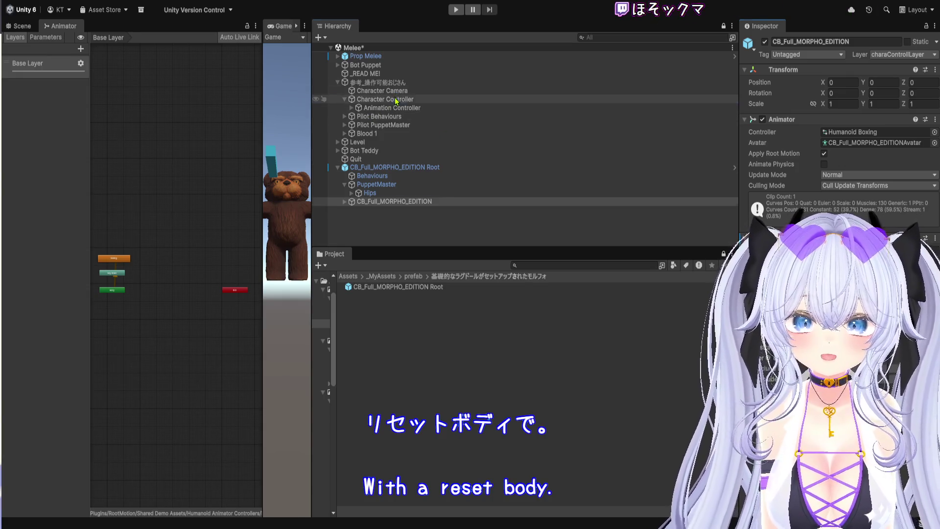
pyautogui.click(396, 100)
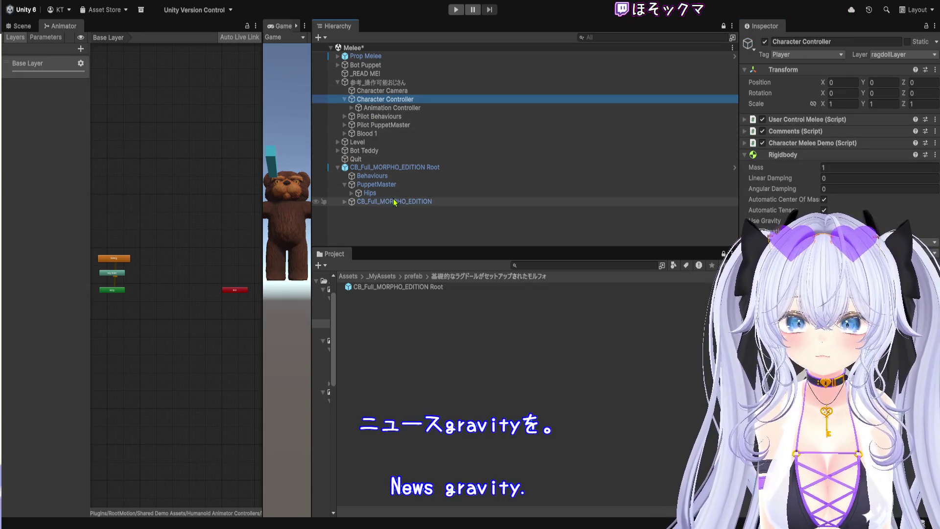
pyautogui.click(343, 202)
# Step: Widen the Game view and collapse the Morpho model's Animator component
pyautogui.moveTo(312, 221); pyautogui.dragTo(453, 221)
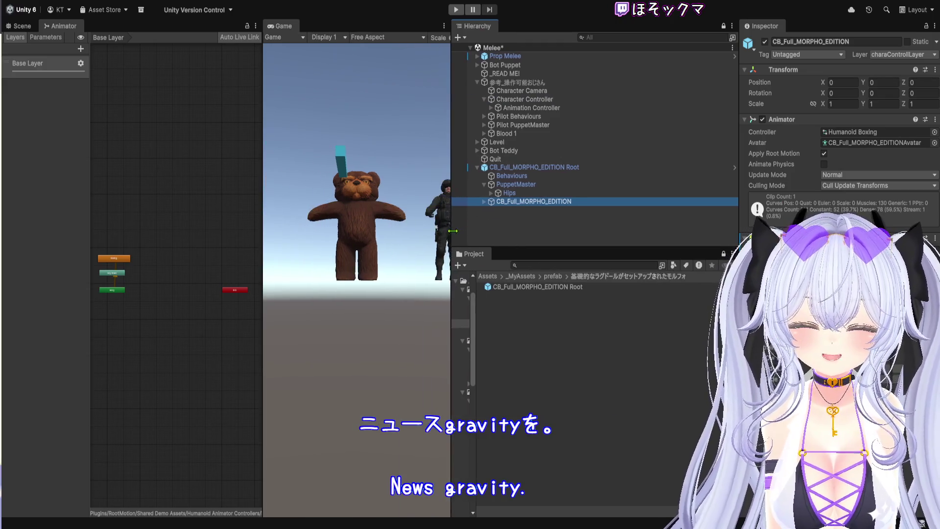
pyautogui.scroll(3, 380, 245)
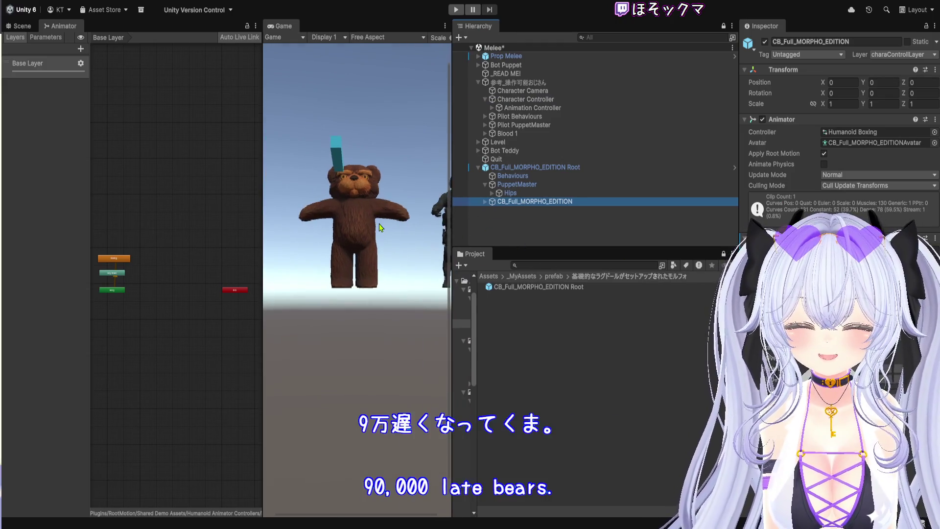
pyautogui.scroll(-2, 380, 245)
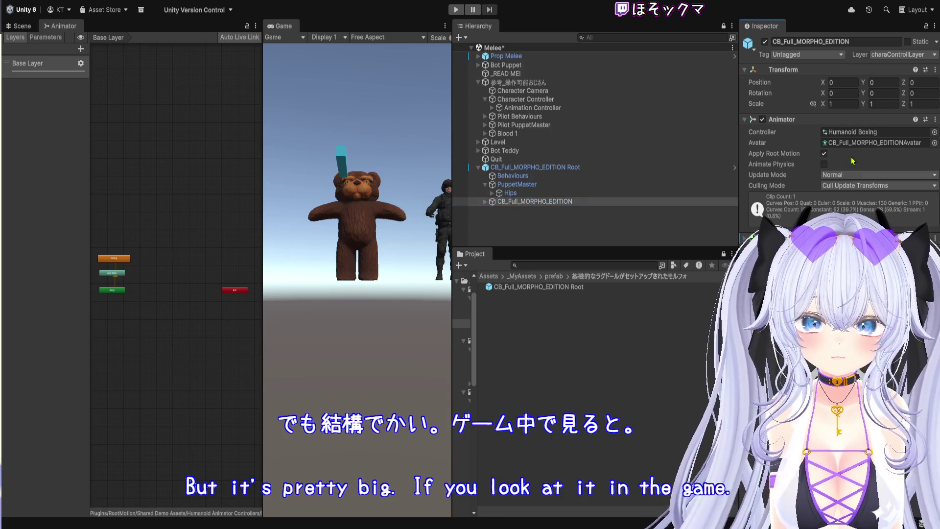
pyautogui.click(843, 119)
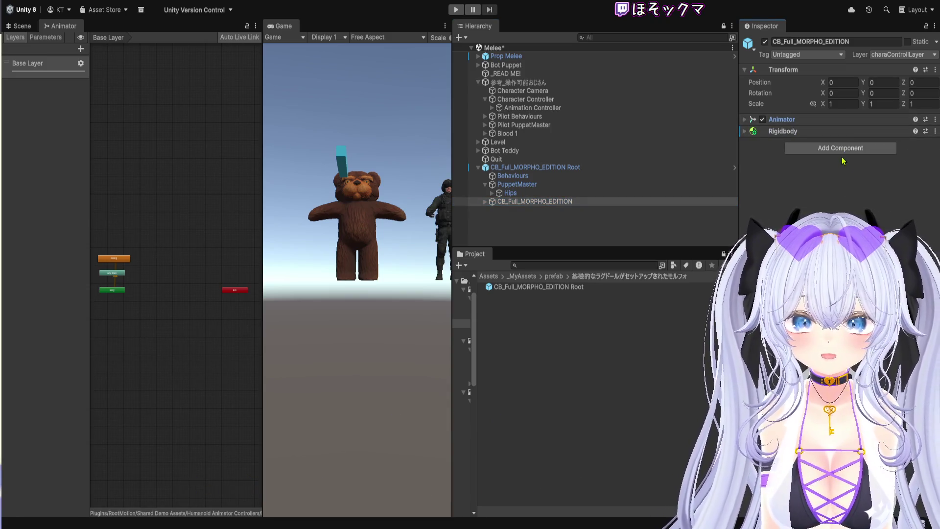
# Step: Create a new folder named _Scripts inside _MyAssets and open it
pyautogui.click(551, 278)
pyautogui.click(527, 276)
pyautogui.click(528, 308)
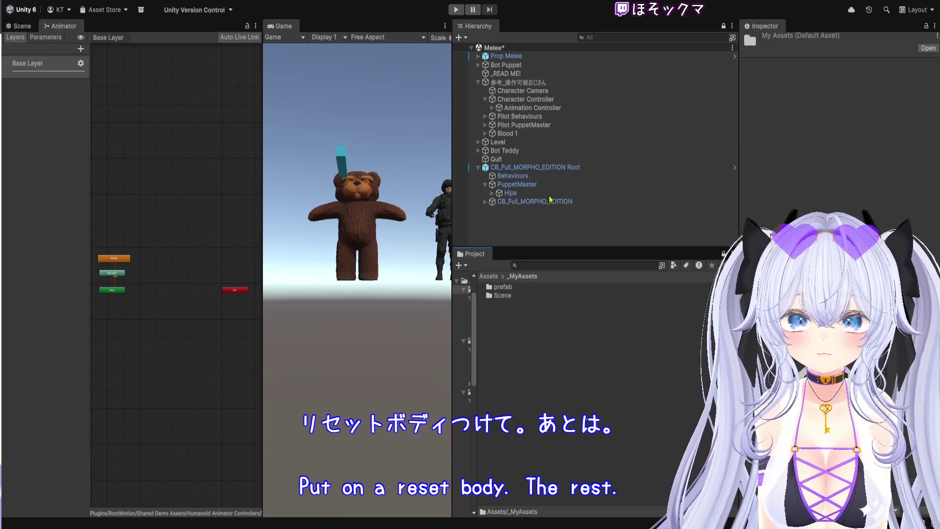
pyautogui.hotkey('ctrl', 'shift', 'n')
pyautogui.press('BackSpace')
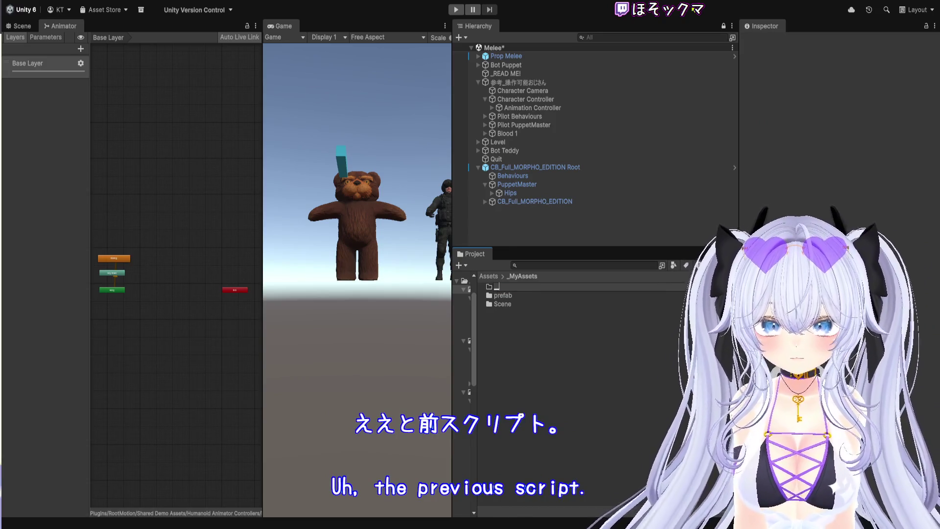
pyautogui.write('_Scripts')
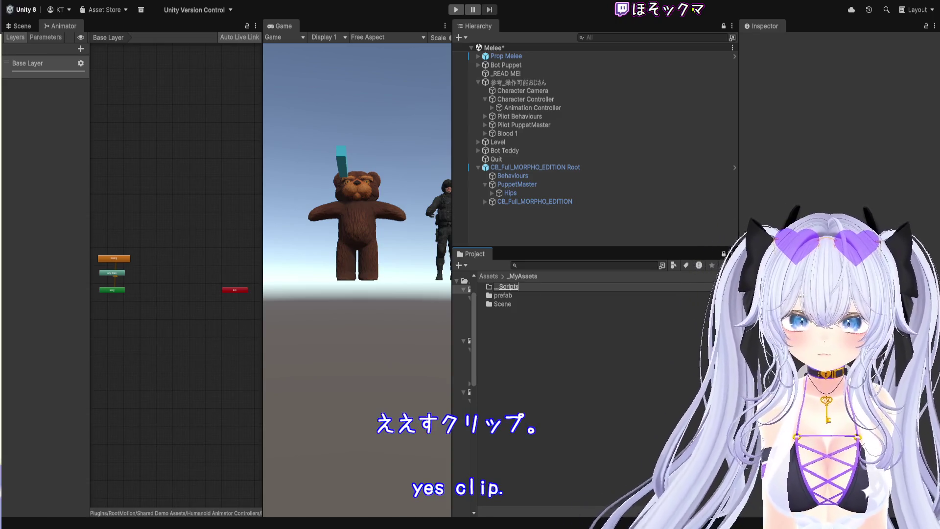
pyautogui.press('Return')
pyautogui.doubleClick(519, 289)
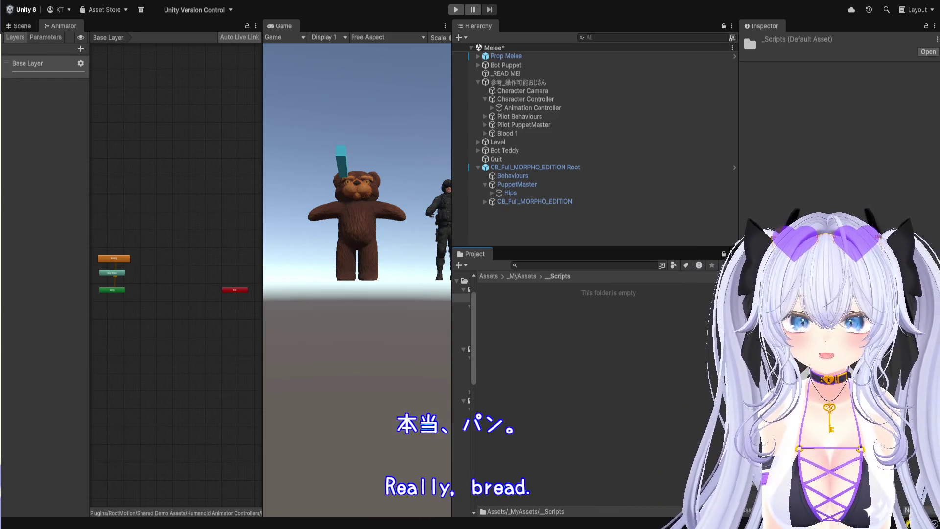
# Step: Create a new MonoBehaviour script named MorphoController in the _Scripts folder
pyautogui.click(580, 202)
pyautogui.click(617, 343)
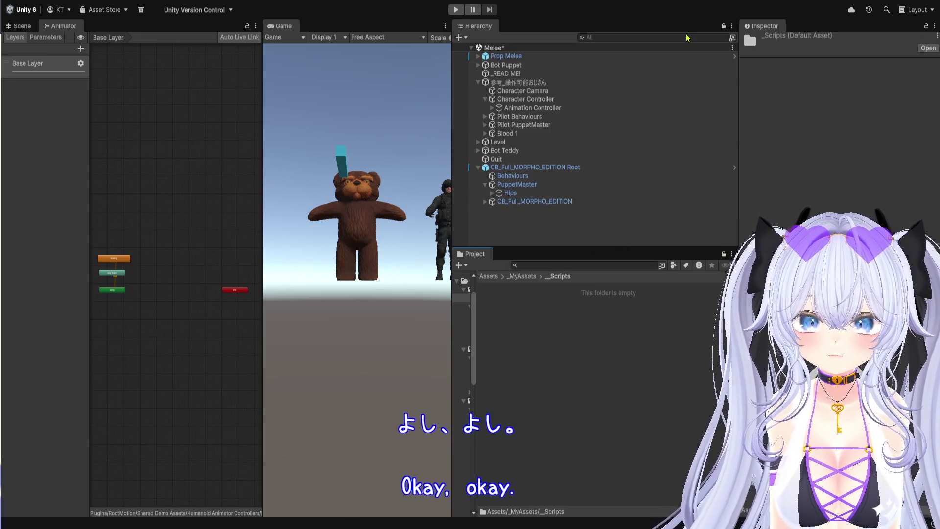
pyautogui.write('MorphoController')
pyautogui.press('Return')
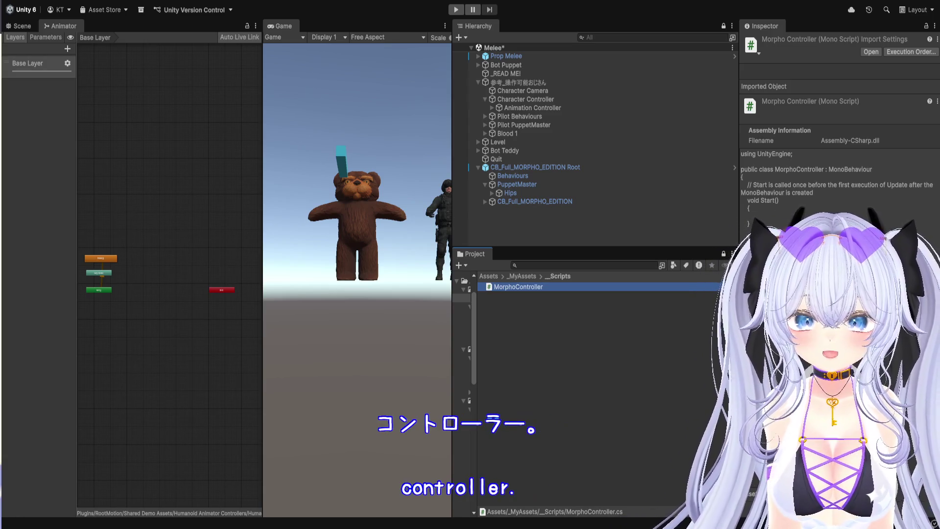
# Step: Name the new Input Actions asset MorphoController, fixing a typo along the way
pyautogui.click(526, 385)
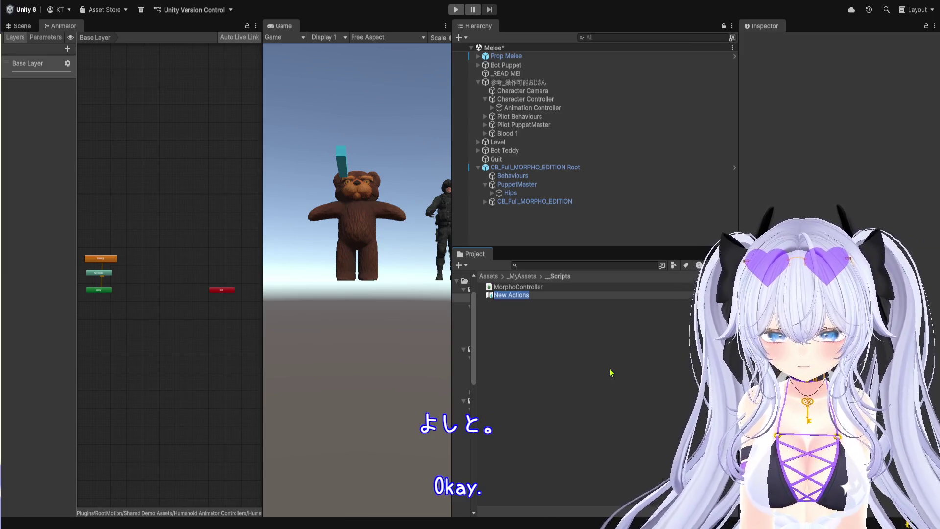
pyautogui.write('Mo')
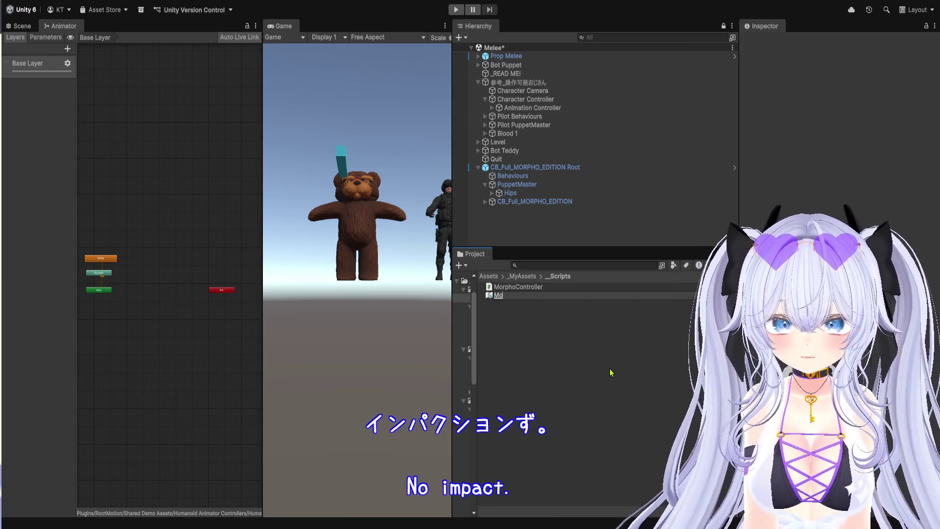
pyautogui.write('rpo')
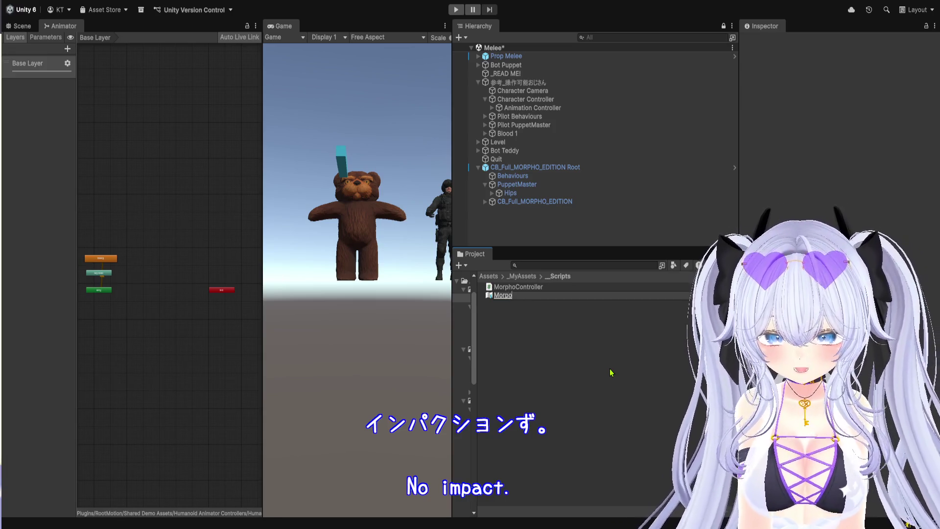
pyautogui.press('BackSpace')
pyautogui.write('hoContr')
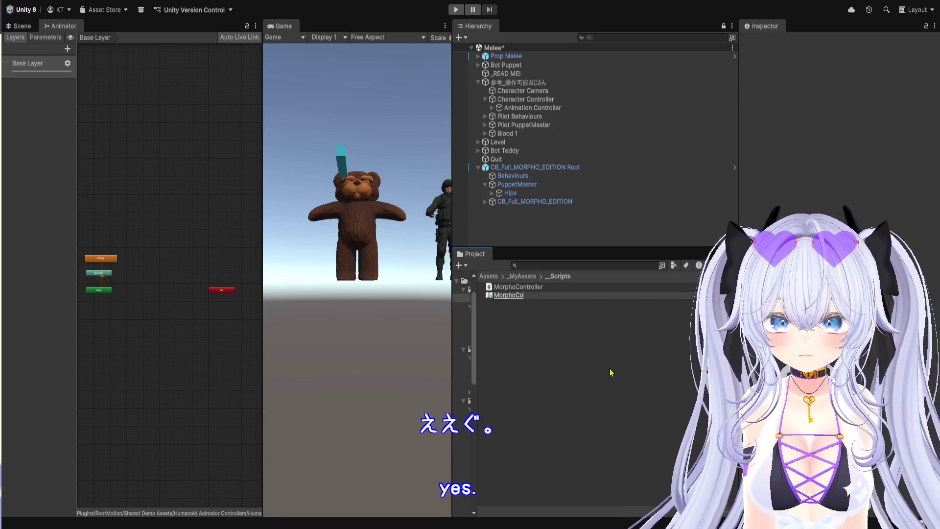
pyautogui.write('oller')
pyautogui.press('Return')
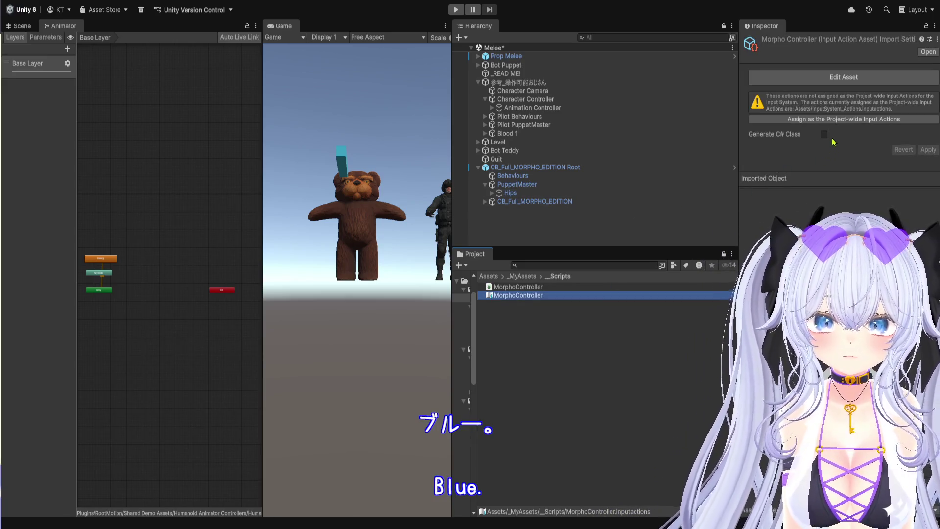
# Step: Enable Generate C# Class with class name MorphoController and apply the settings
pyautogui.click(824, 134)
pyautogui.click(852, 156)
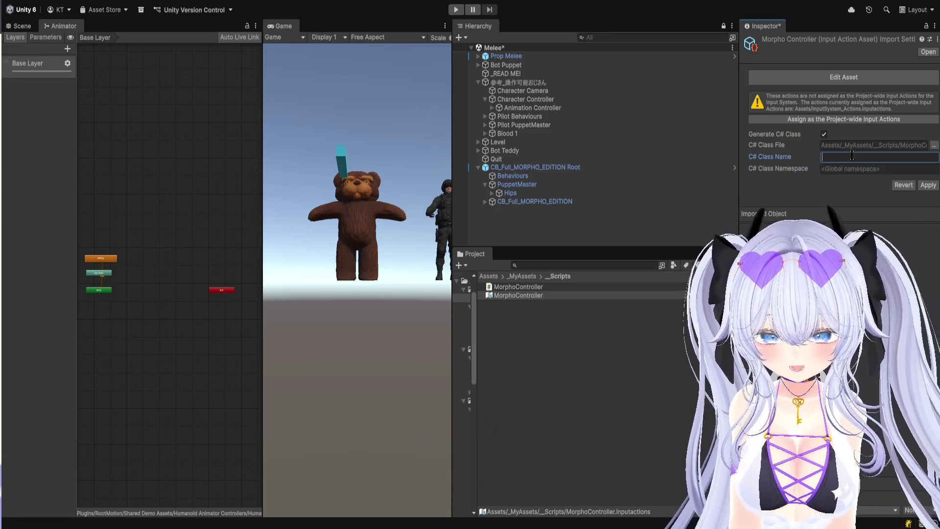
pyautogui.write('Mo')
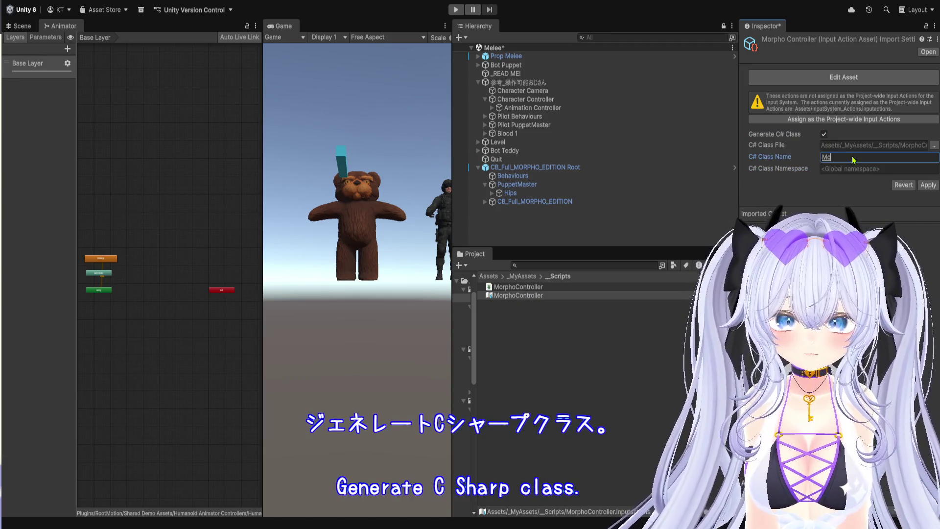
pyautogui.write('rphoController')
pyautogui.write('Mo')
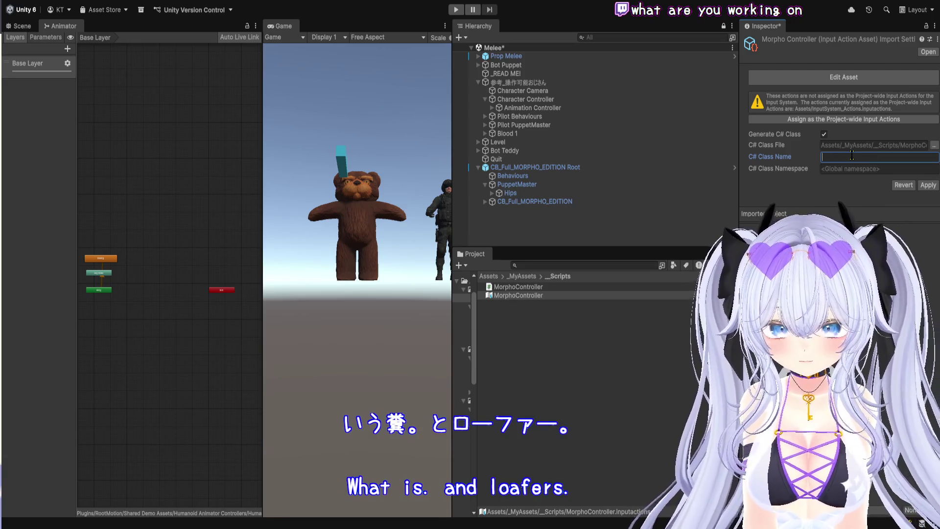
pyautogui.write('Morpho')
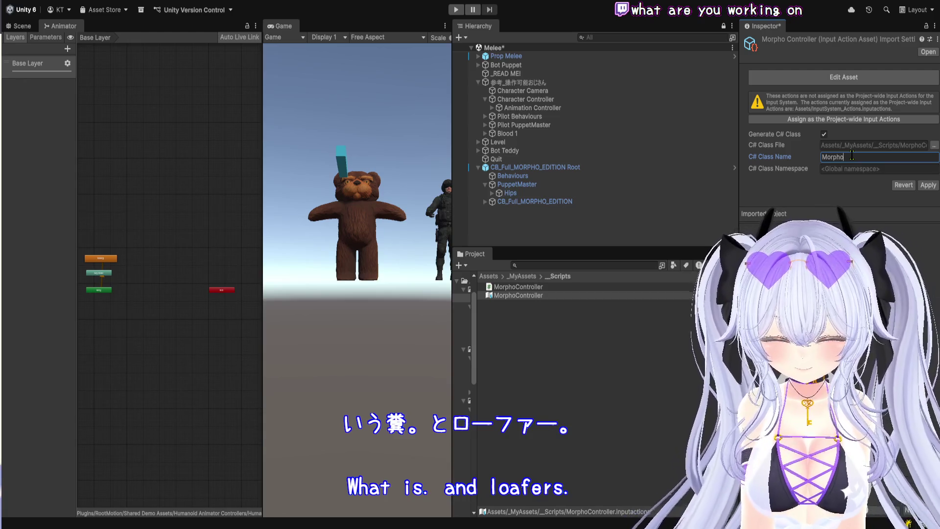
pyautogui.write('Contro')
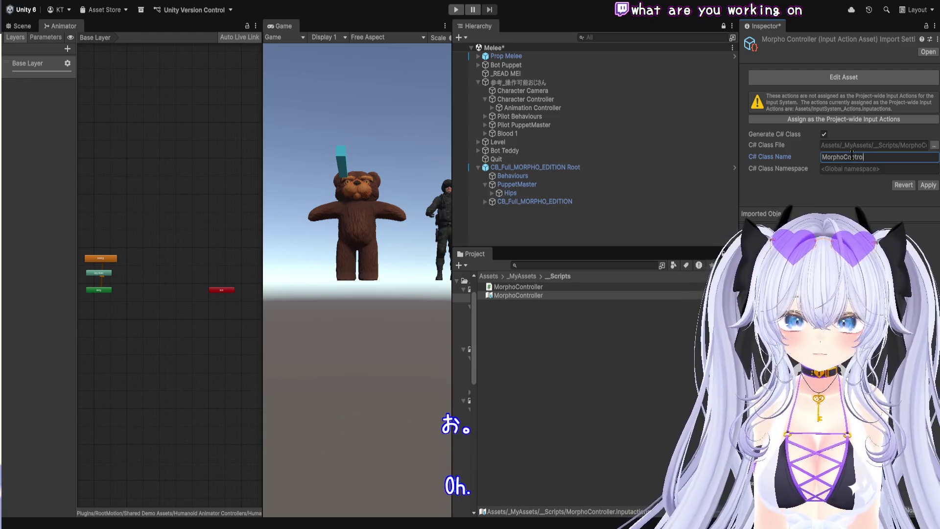
pyautogui.write('ller')
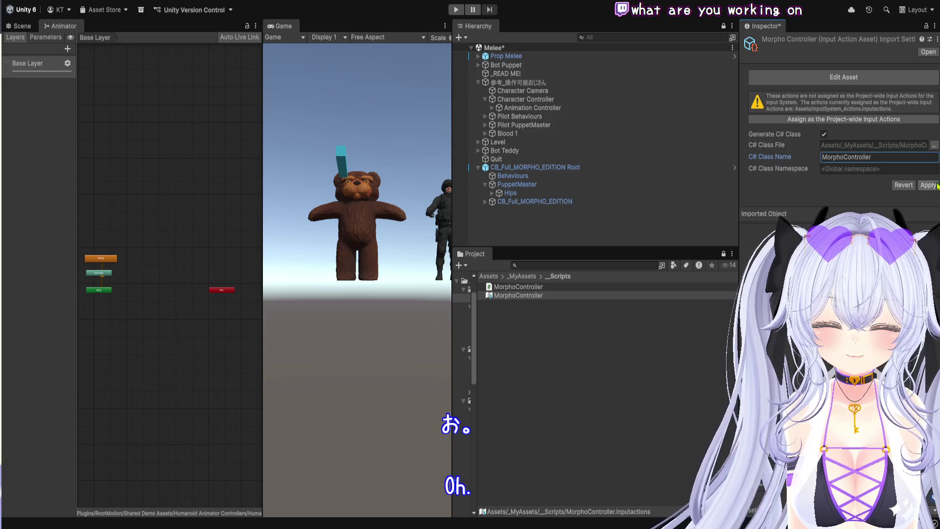
pyautogui.click(937, 185)
# Step: Widen the Game view, show the Scene view, and start Play mode to test the Melee scene
pyautogui.moveTo(453, 240); pyautogui.dragTo(688, 240)
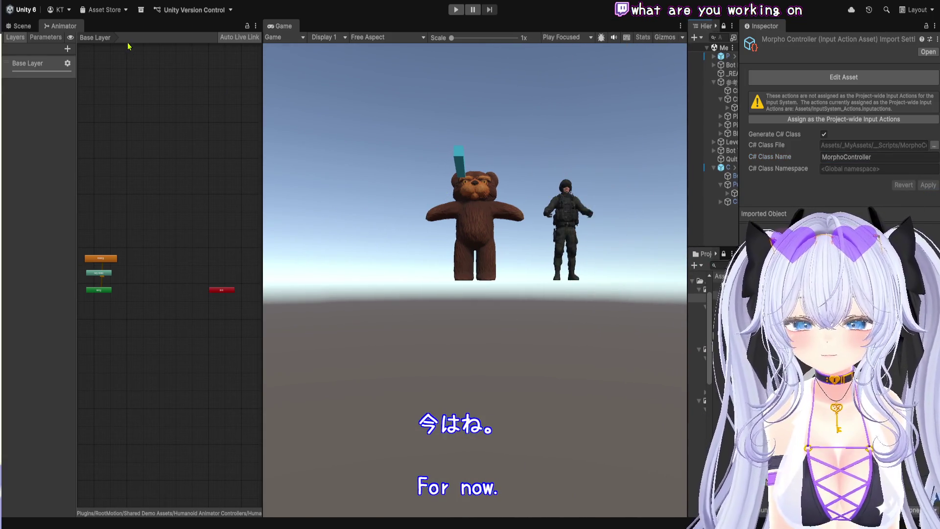
pyautogui.click(19, 26)
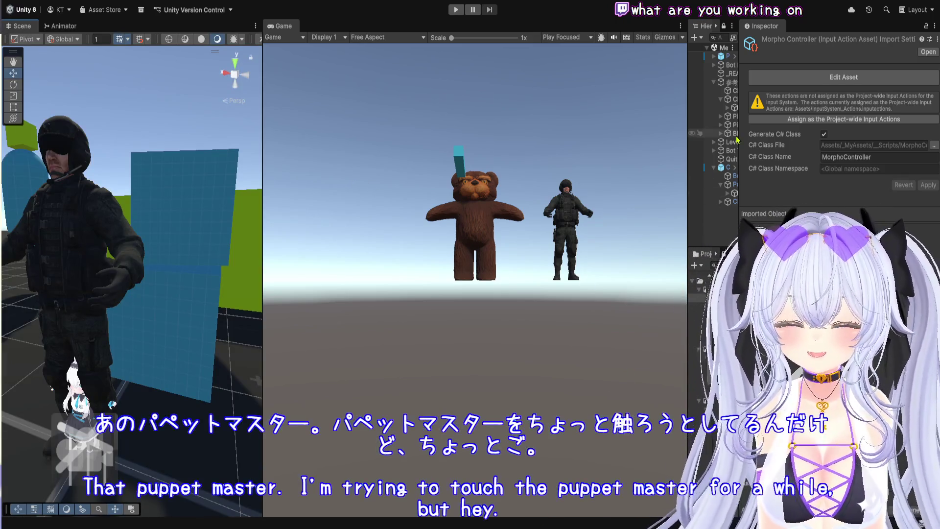
pyautogui.click(456, 10)
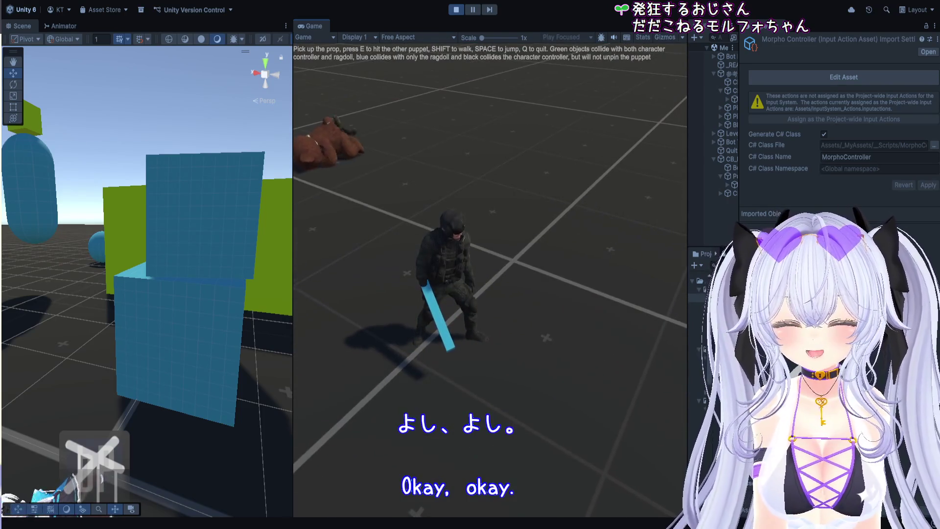
# Step: Stop Play mode, widen the Hierarchy, and select CB_Full_MORPHO_EDITION
pyautogui.press('q')
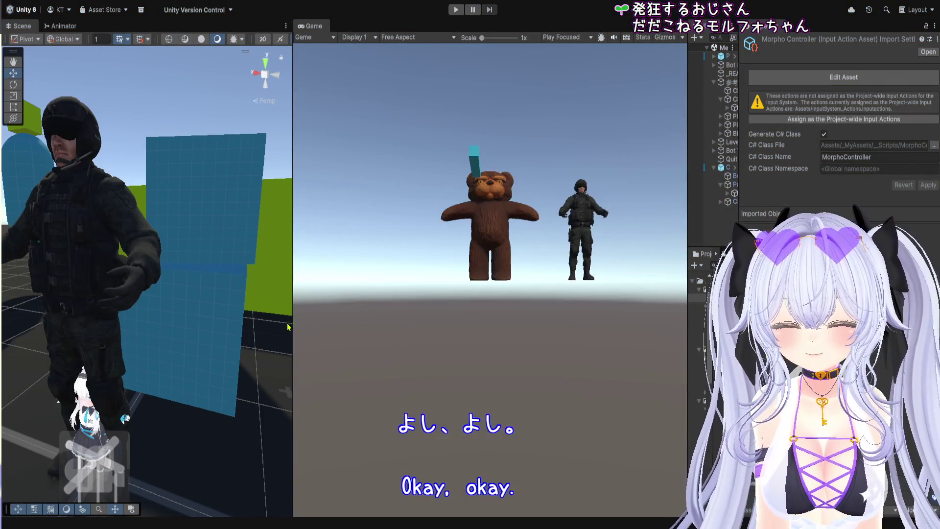
pyautogui.click(291, 334)
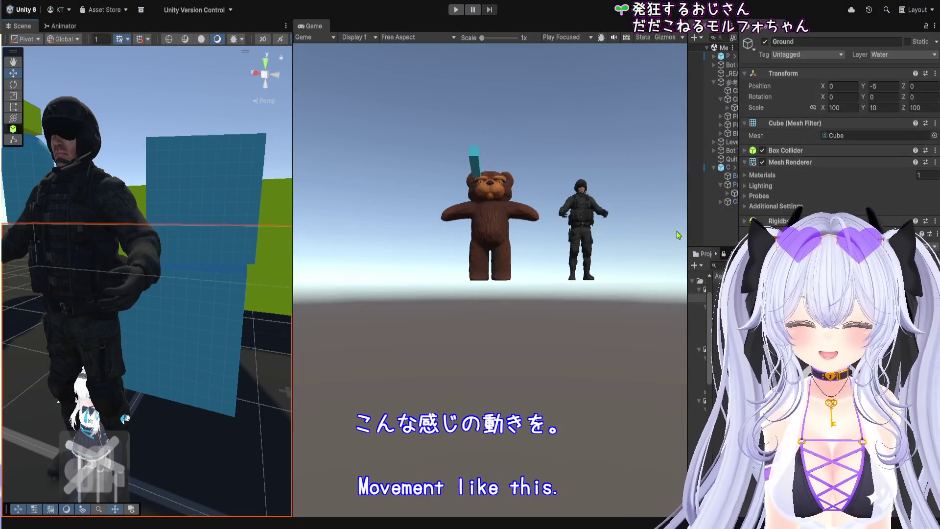
pyautogui.moveTo(687, 228); pyautogui.dragTo(409, 228)
pyautogui.click(511, 202)
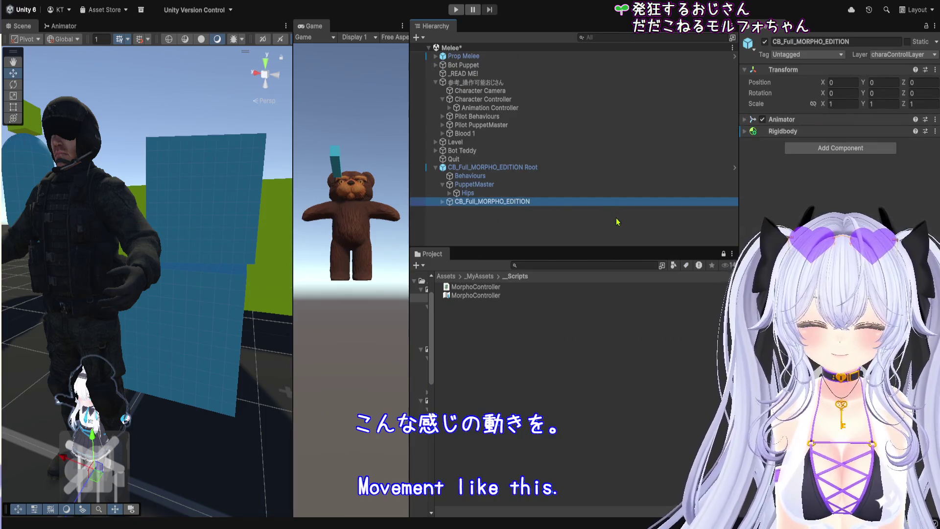
pyautogui.click(827, 159)
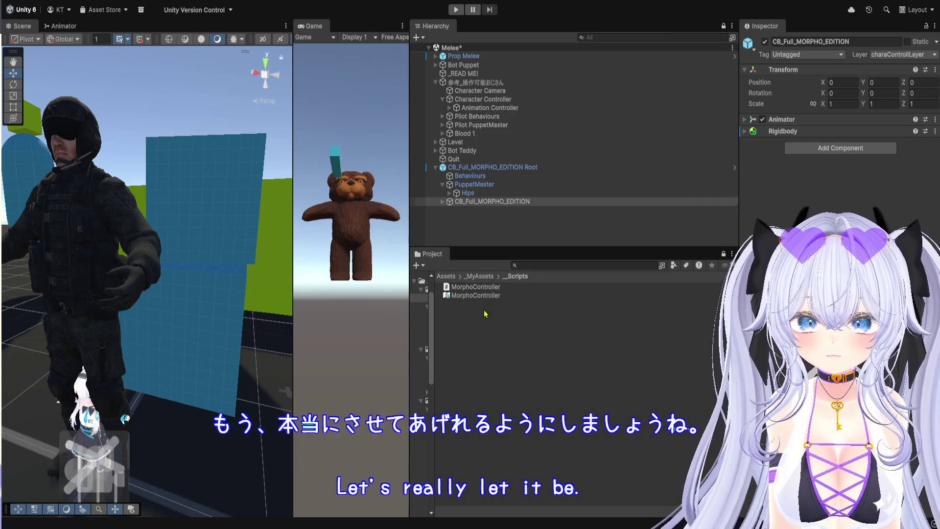
# Step: Change the MorphoController input actions' C# class name to MorphoController_Input and apply
pyautogui.click(490, 296)
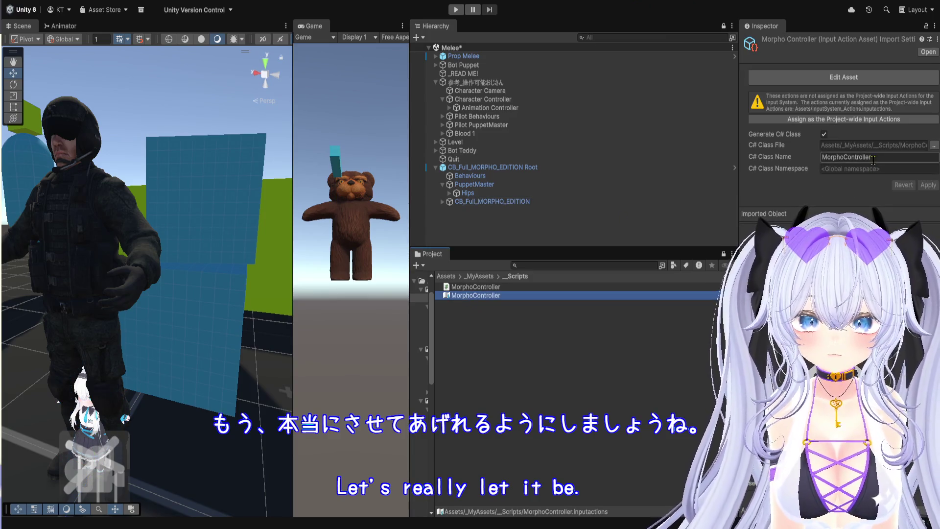
pyautogui.click(887, 158)
pyautogui.click(903, 156)
pyautogui.write('_')
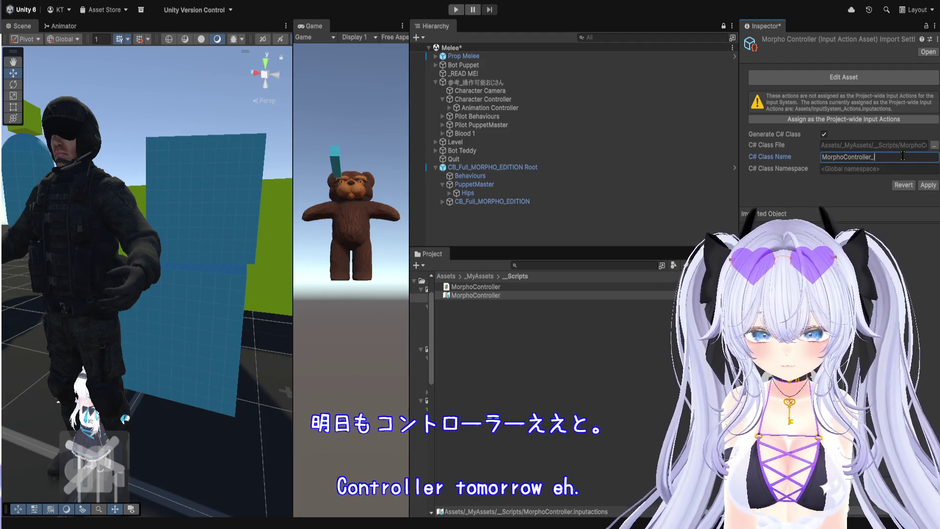
pyautogui.write('Input')
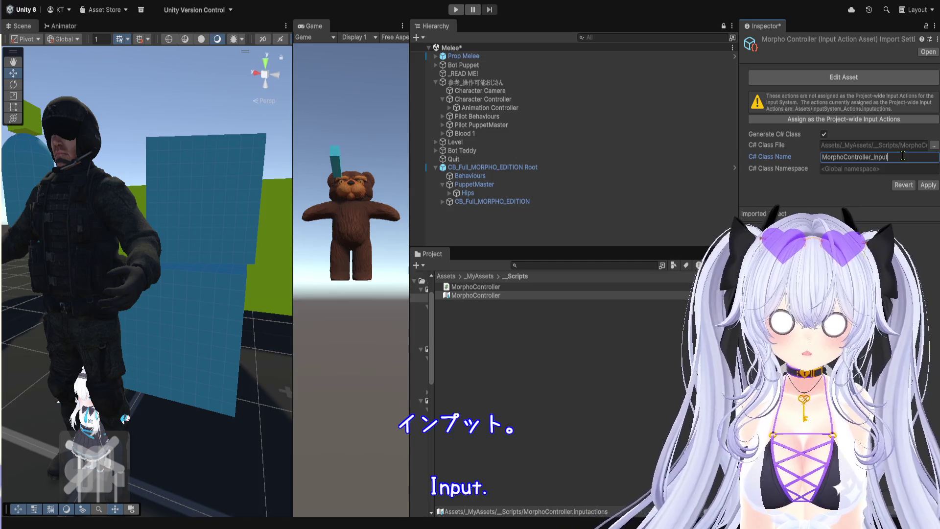
pyautogui.click(928, 186)
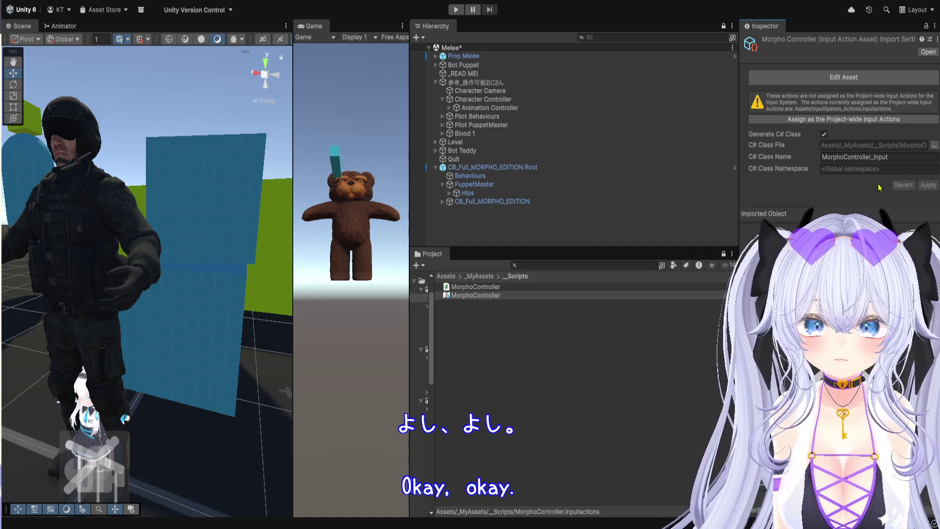
pyautogui.click(483, 331)
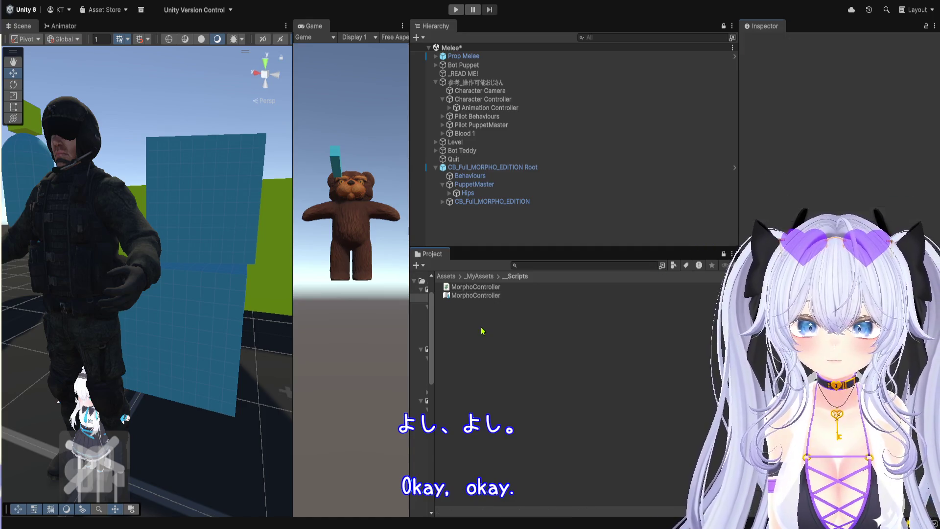
pyautogui.click(482, 297)
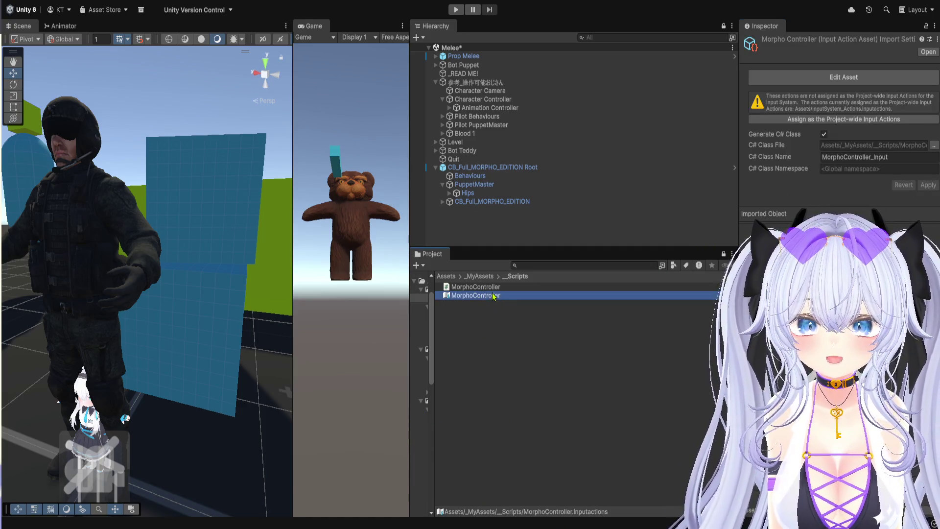
pyautogui.click(488, 286)
pyautogui.click(483, 276)
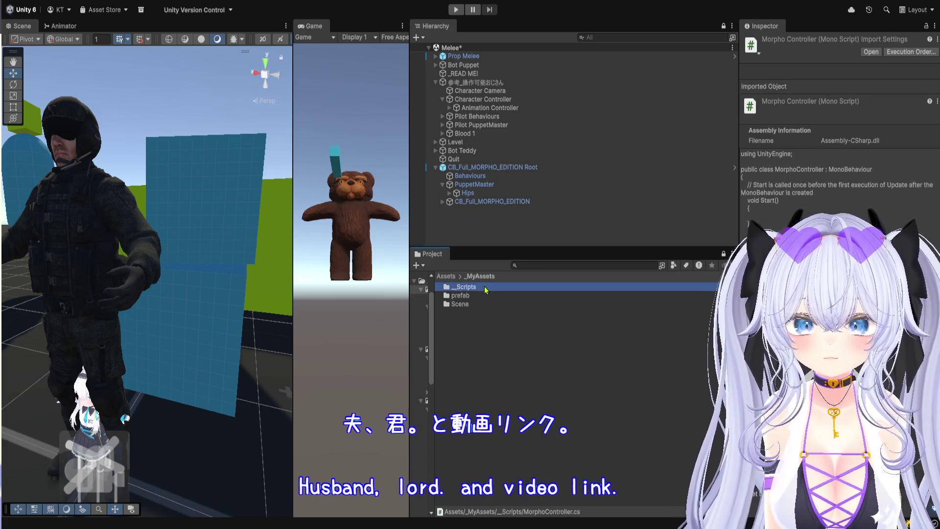
pyautogui.doubleClick(486, 288)
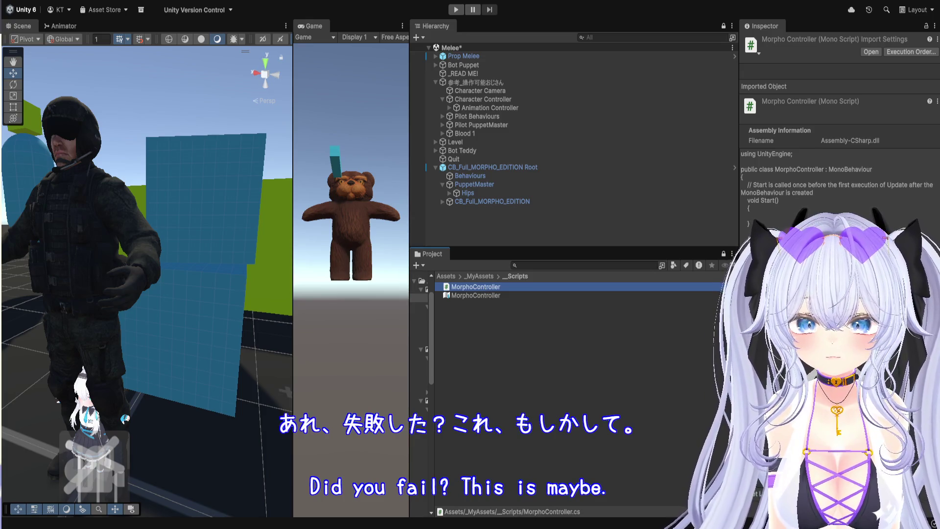
pyautogui.click(513, 296)
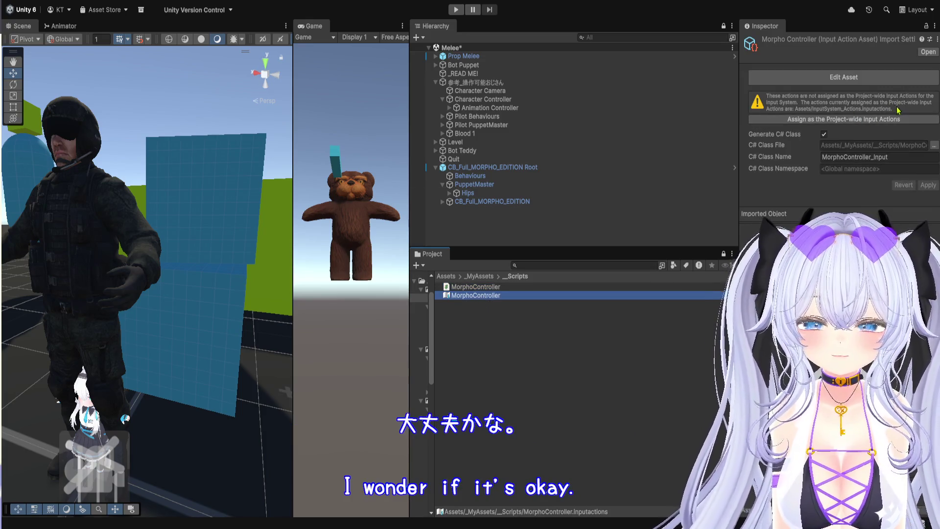
pyautogui.click(844, 77)
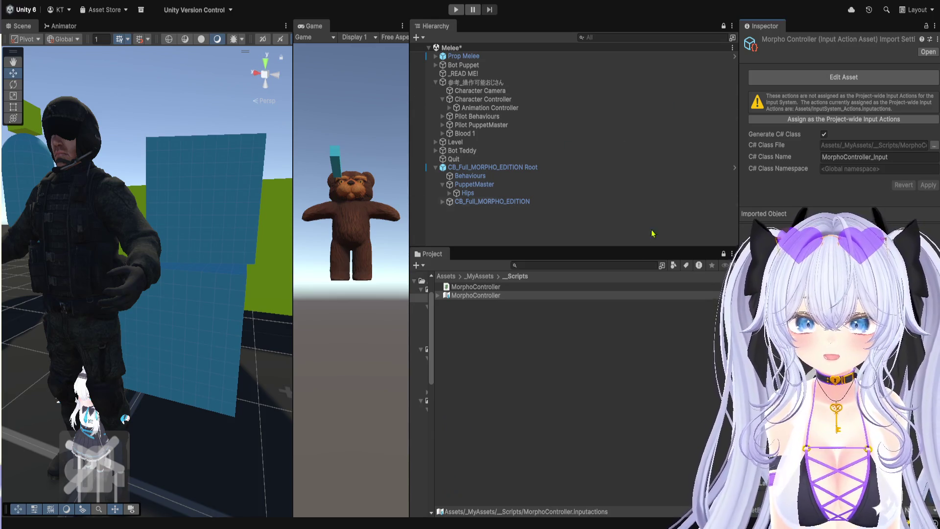
pyautogui.click(449, 297)
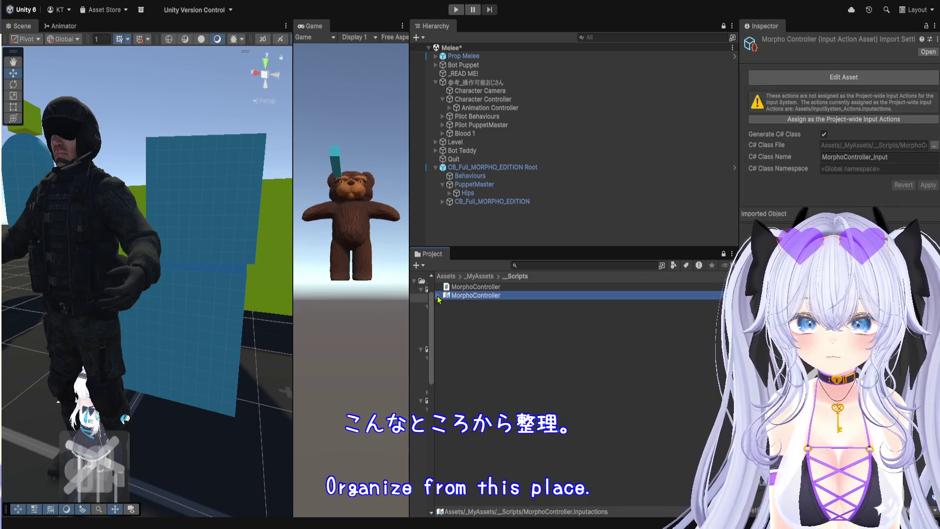
pyautogui.click(439, 297)
pyautogui.click(440, 296)
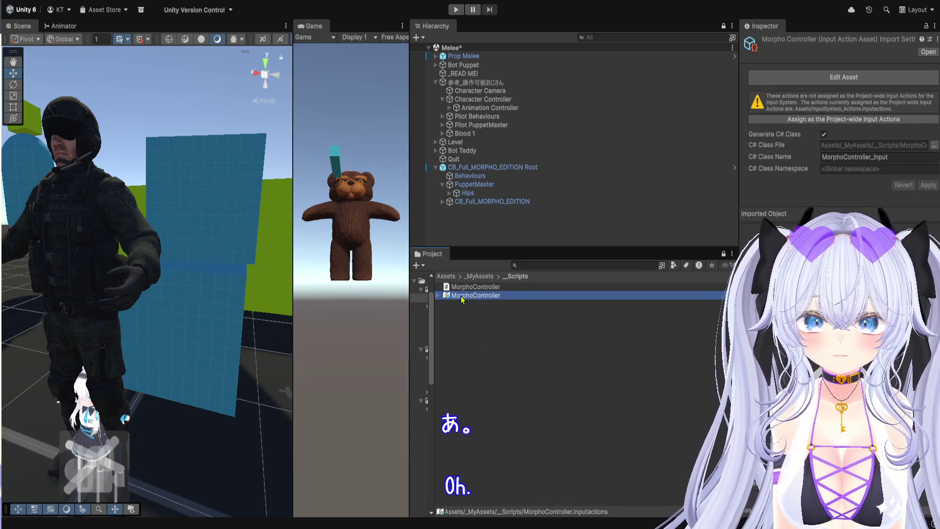
pyautogui.click(896, 157)
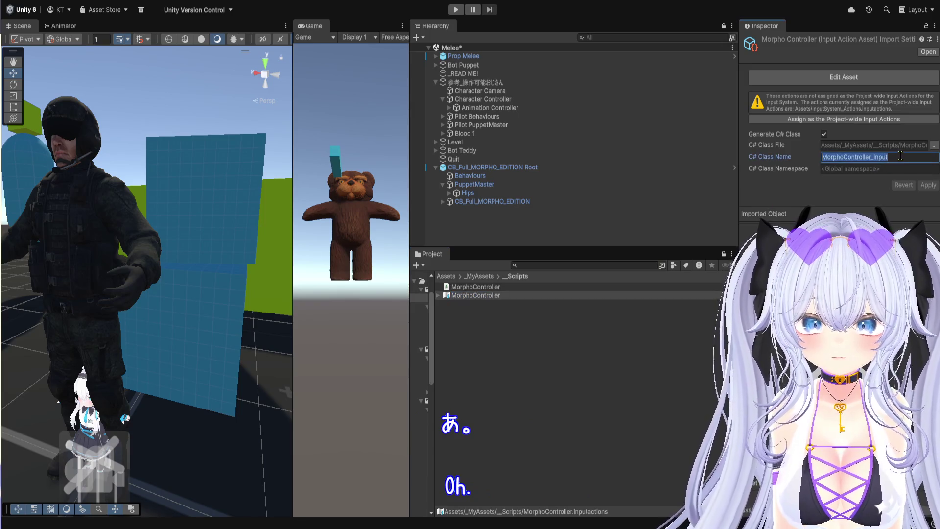
pyautogui.click(485, 295)
pyautogui.click(477, 287)
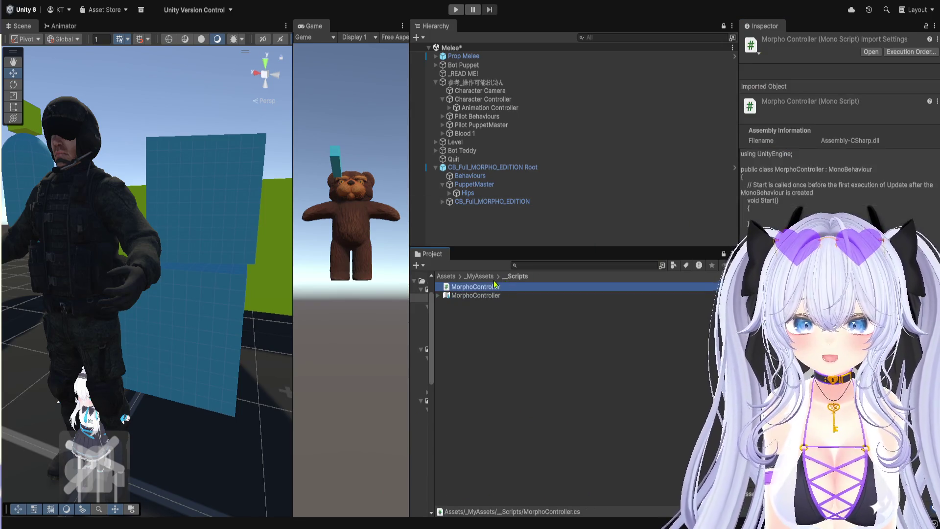
pyautogui.click(480, 276)
pyautogui.click(451, 278)
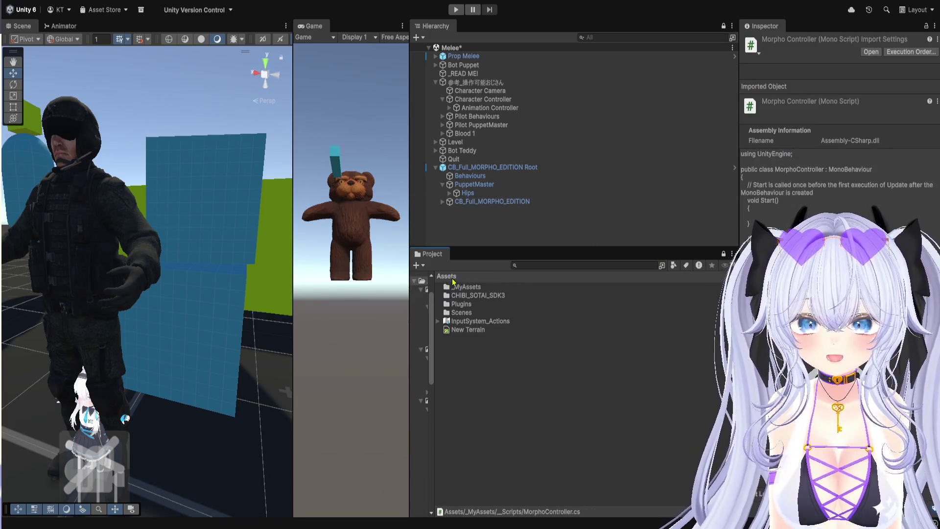
pyautogui.doubleClick(505, 289)
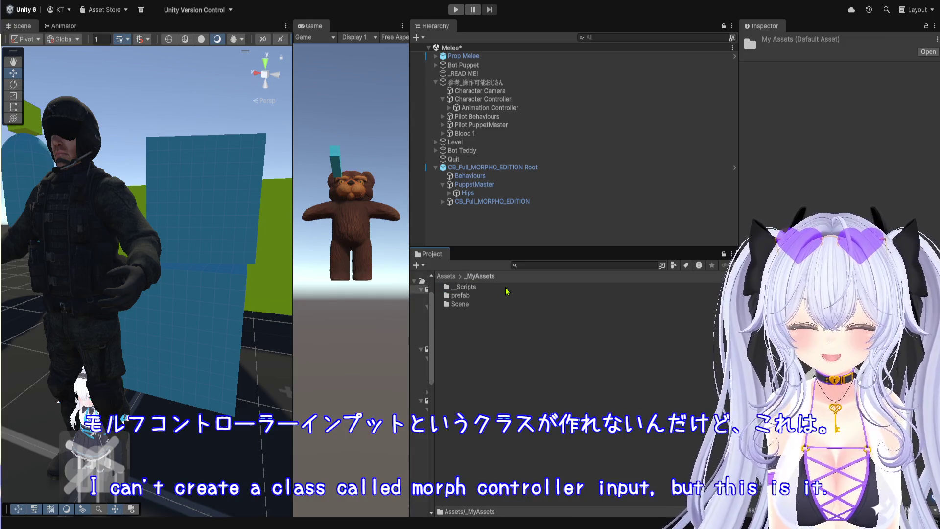
pyautogui.doubleClick(506, 288)
pyautogui.click(506, 287)
pyautogui.click(506, 295)
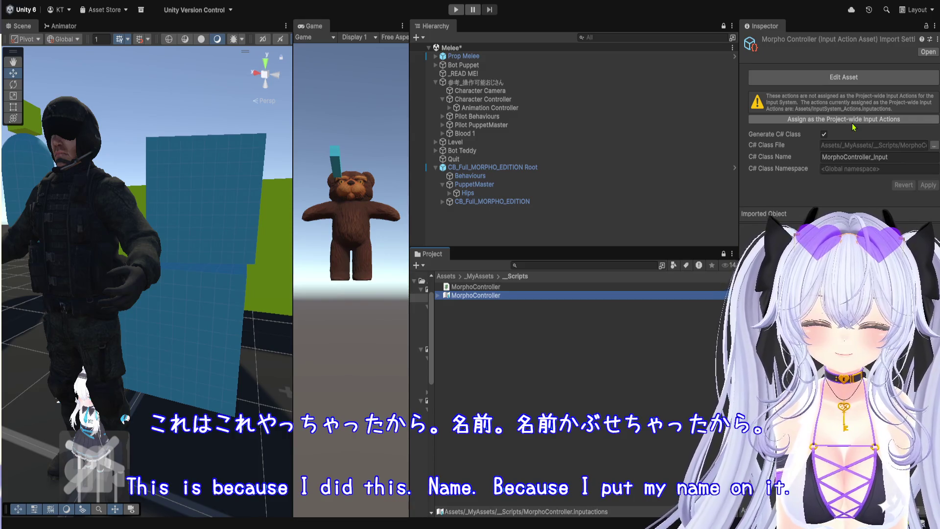
pyautogui.click(894, 157)
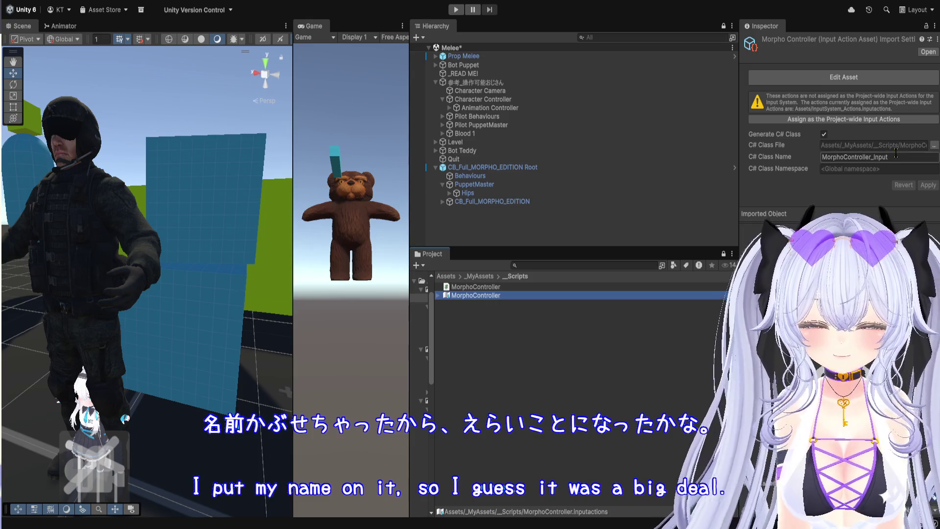
pyautogui.click(897, 157)
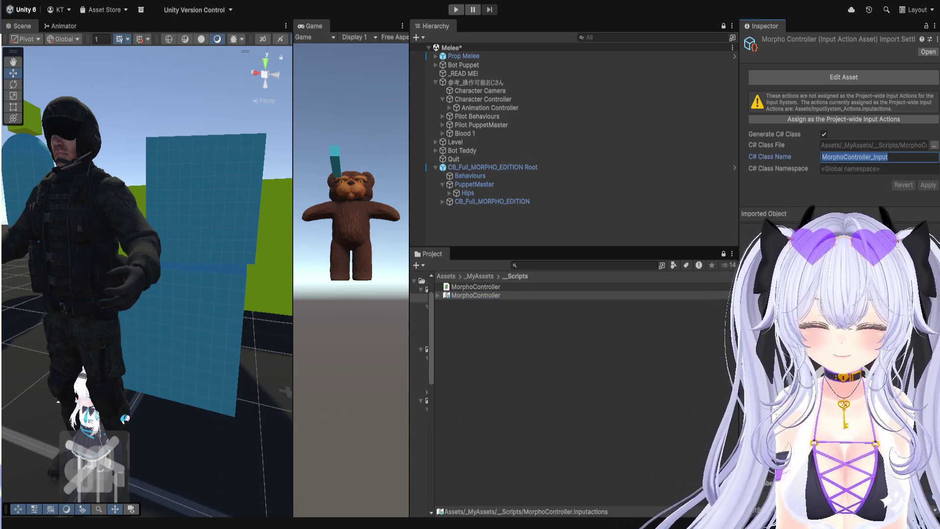
pyautogui.click(500, 296)
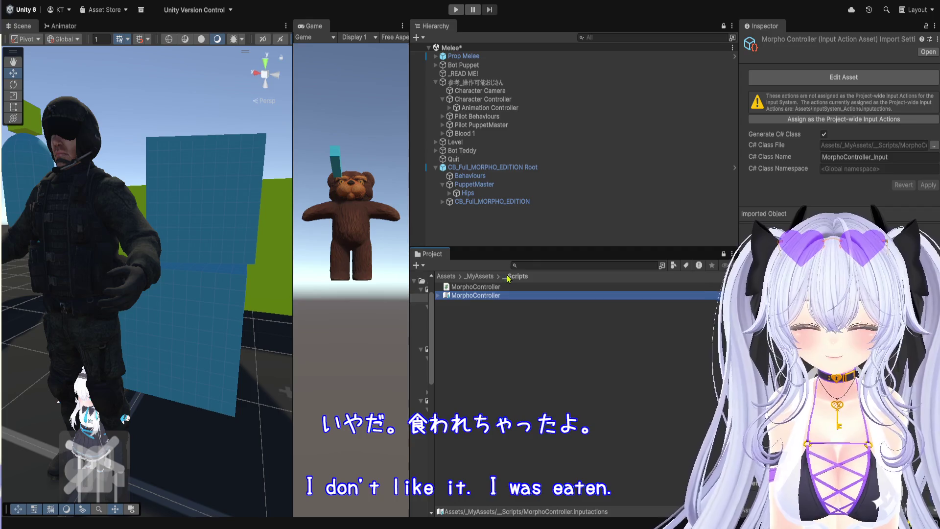
pyautogui.press('Delete')
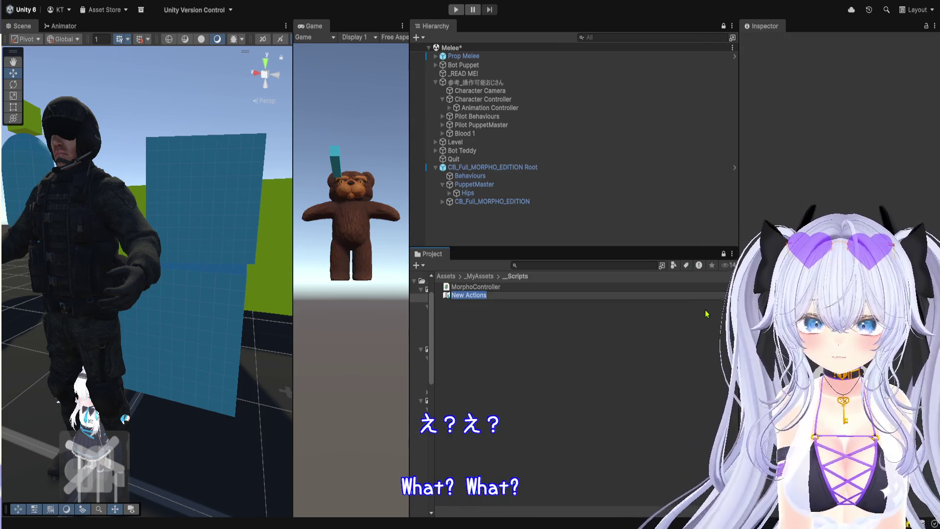
# Step: Name the new asset MorphoController_Input, enable Generate C# Class, and apply
pyautogui.write('MorphoController_Input')
pyautogui.press('Return')
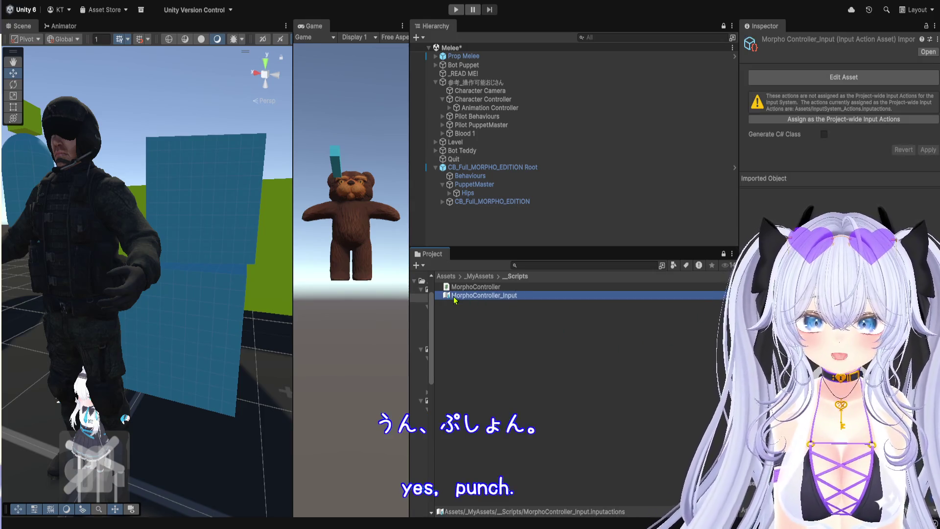
pyautogui.click(824, 134)
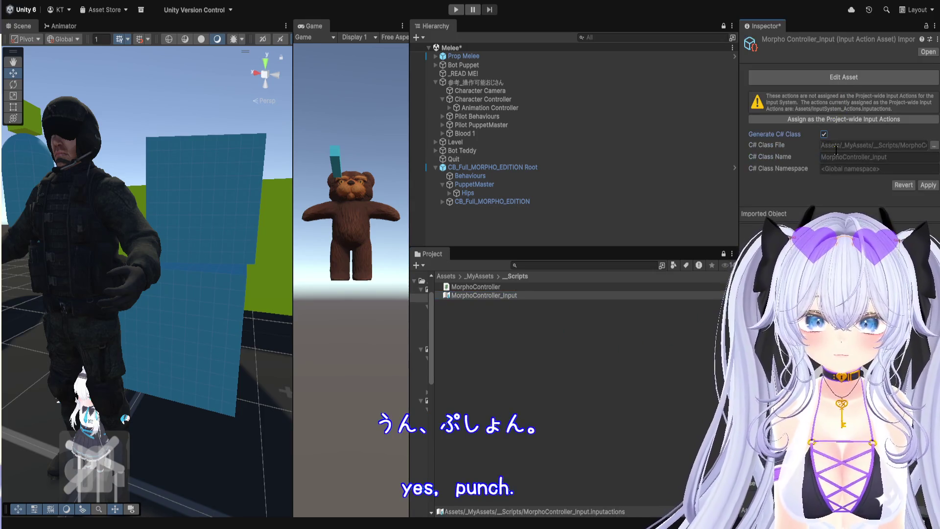
pyautogui.click(841, 155)
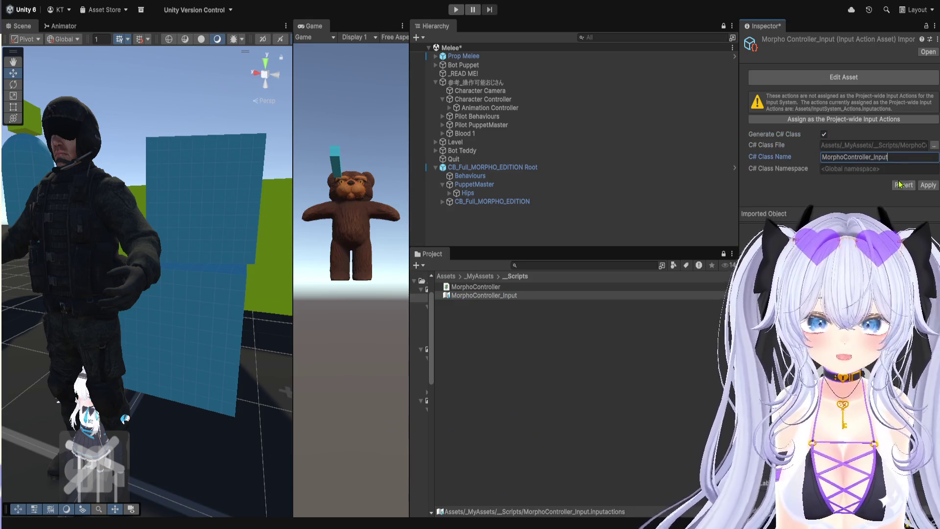
pyautogui.click(922, 187)
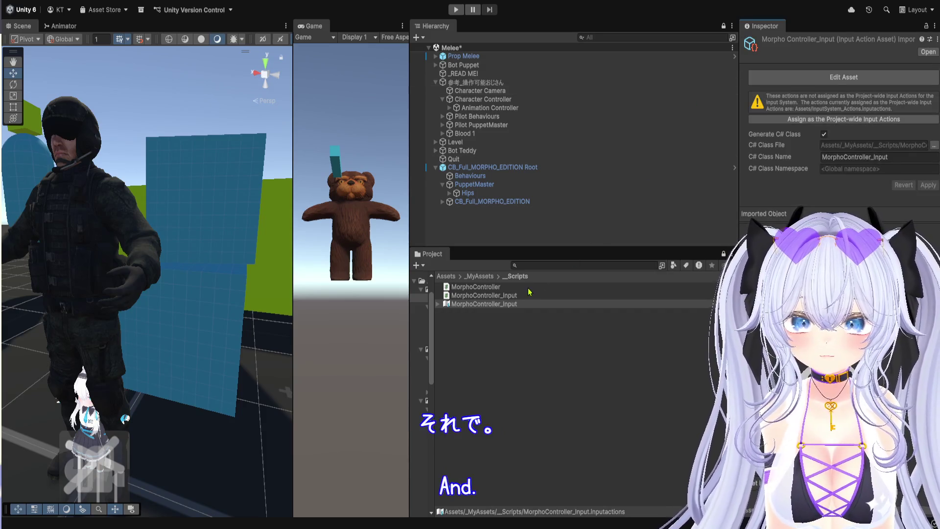
# Step: Select the MorphoController C# script to inspect its contents
pyautogui.click(507, 288)
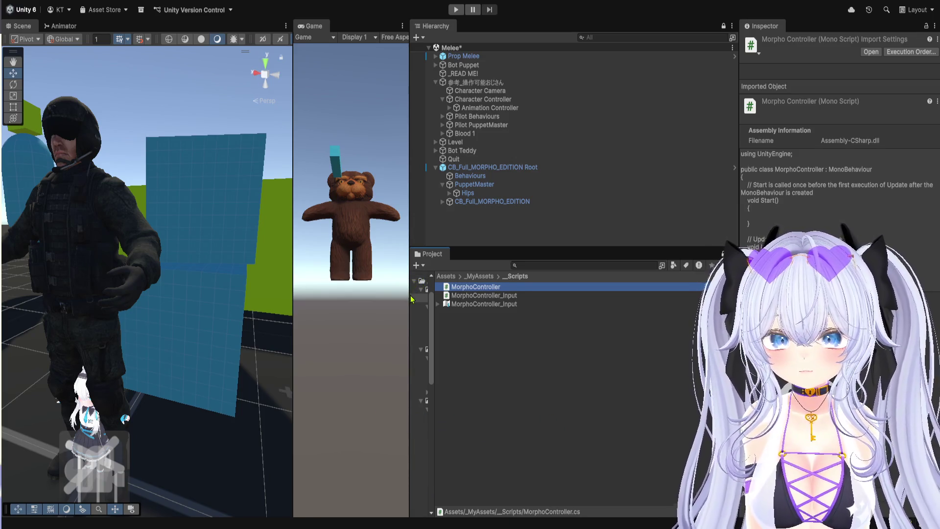
# Step: Frame the CB_Full_MORPHO_EDITION Root avatar in the Scene view
pyautogui.click(493, 169)
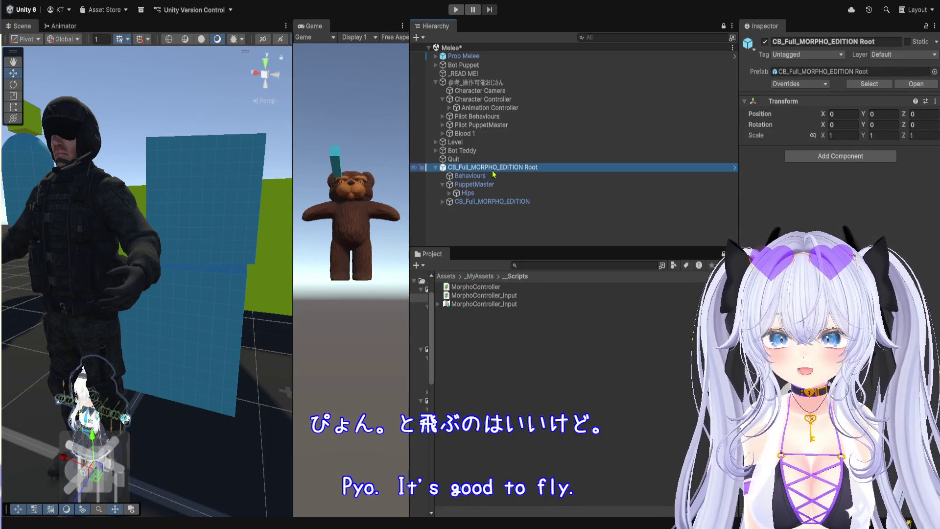
pyautogui.press('f')
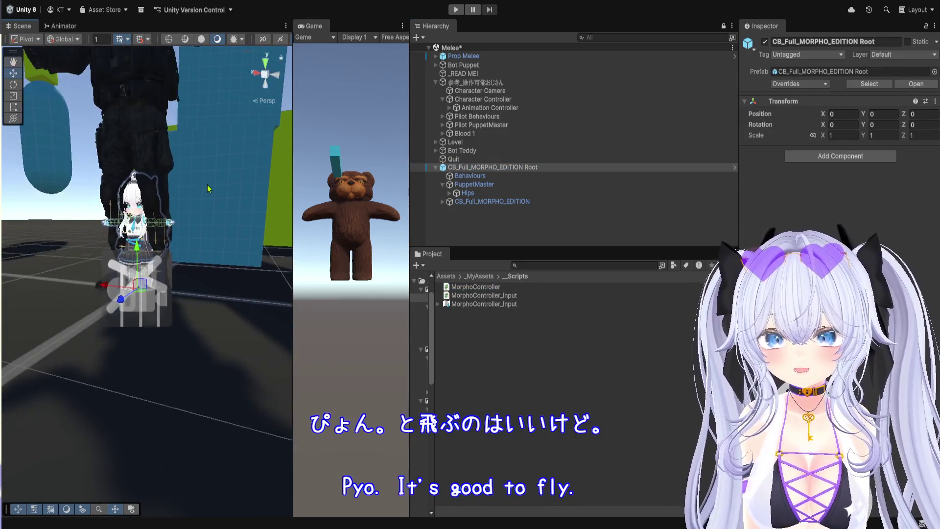
pyautogui.scroll(3, 208, 191)
pyautogui.scroll(3, 200, 220)
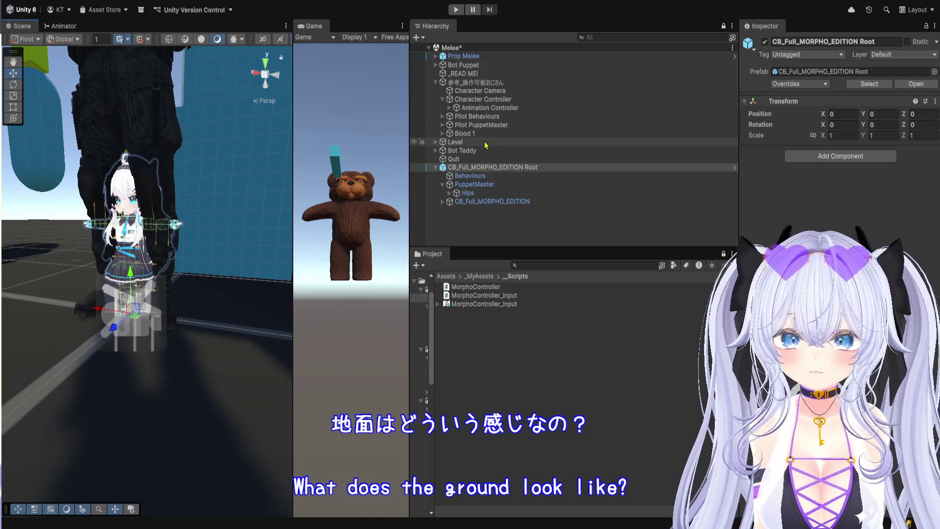
# Step: Expand Level and inspect the Cube, then Ground's Water layer and transform
pyautogui.click(455, 143)
pyautogui.click(435, 142)
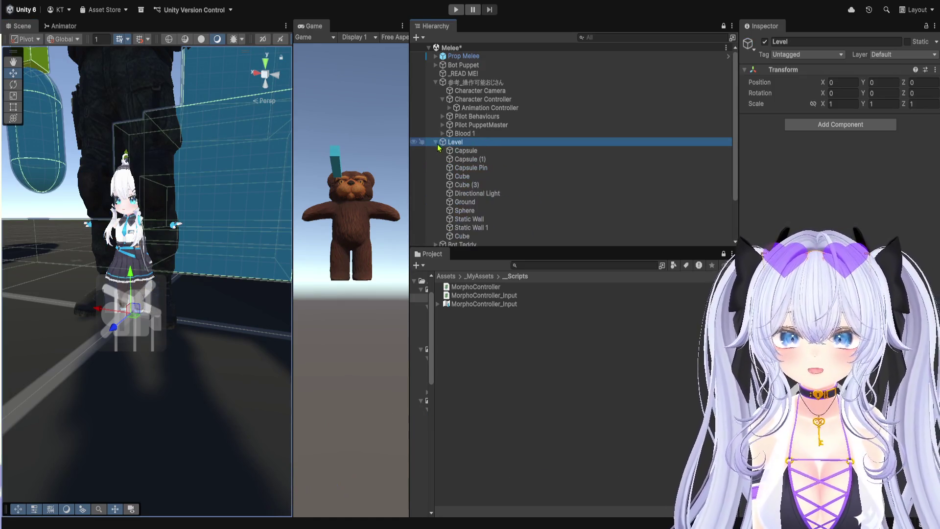
pyautogui.click(463, 177)
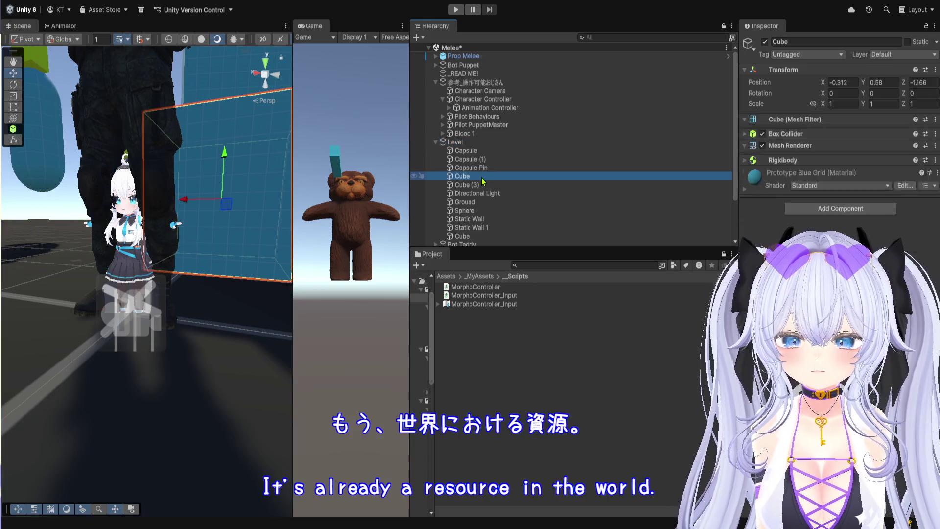
pyautogui.scroll(5, 157, 300)
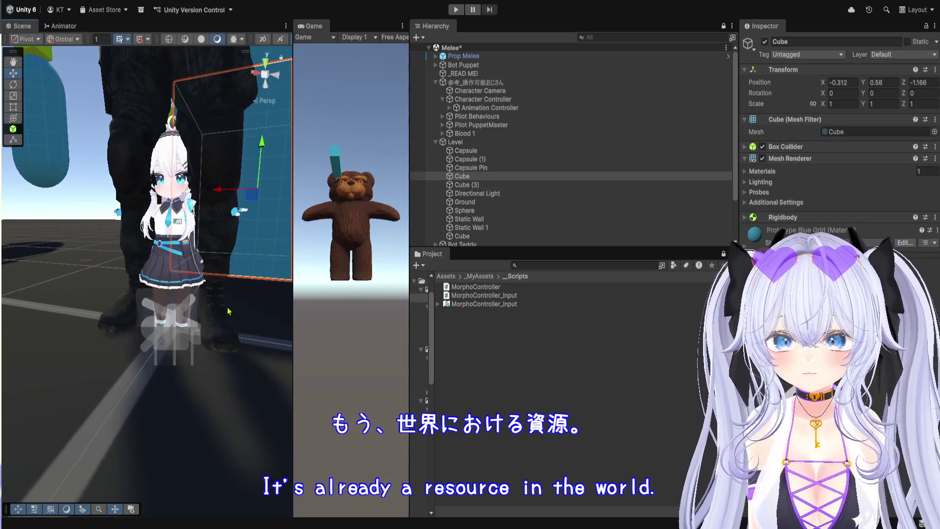
pyautogui.click(505, 204)
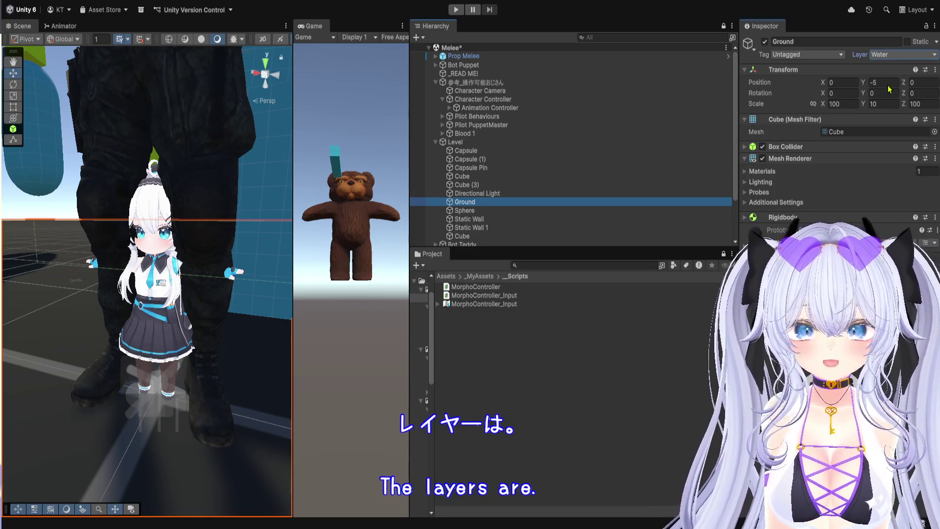
pyautogui.click(560, 506)
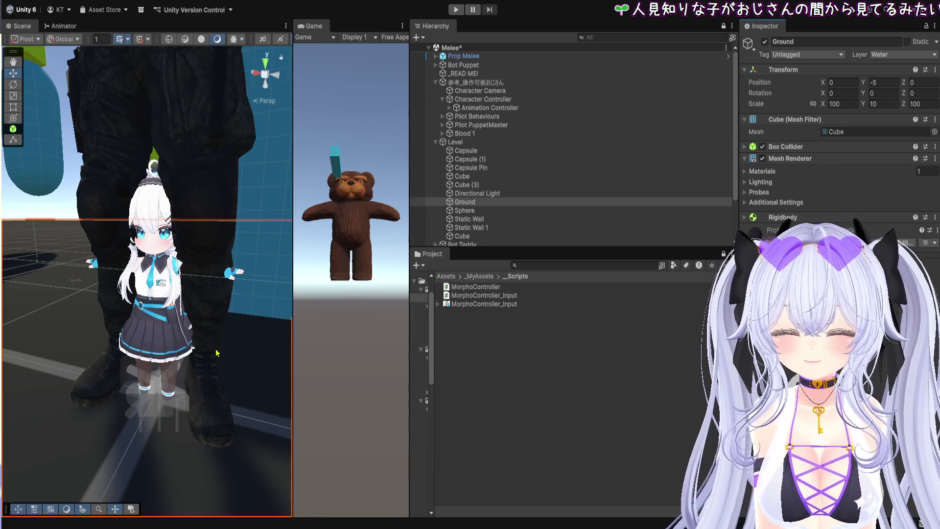
# Step: Select the CB_Full_MORPHO_EDITION Root avatar, pan the Scene view, and undo the accidental nudge
pyautogui.scroll(-3, 520, 151)
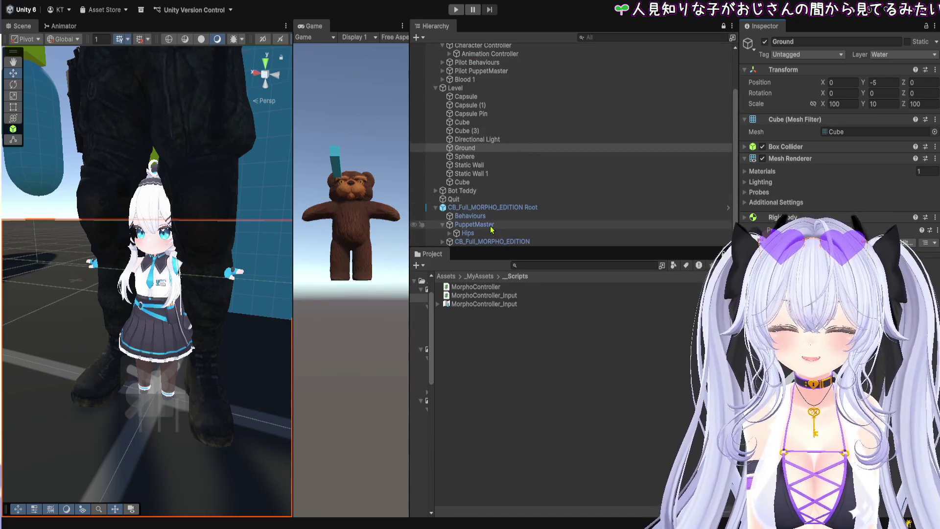
pyautogui.click(505, 208)
pyautogui.moveTo(142, 419); pyautogui.dragTo(153, 397)
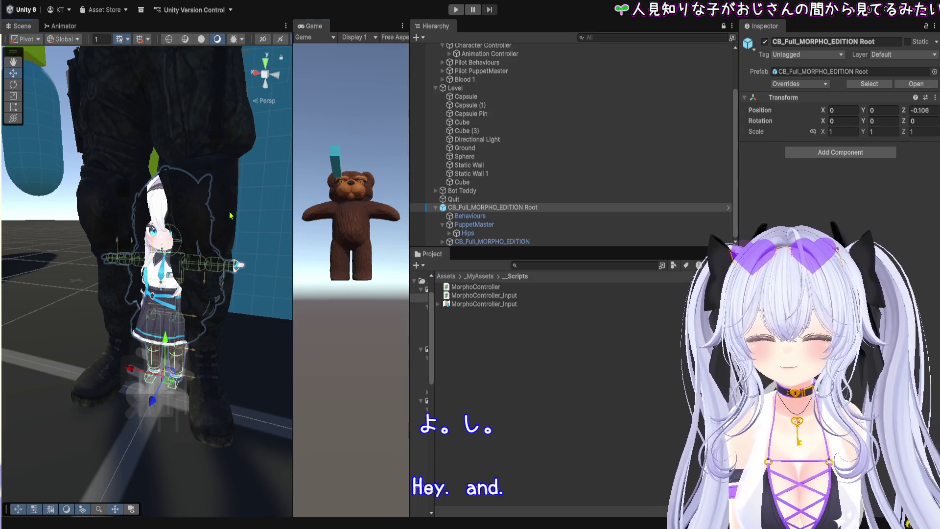
pyautogui.moveTo(247, 208); pyautogui.dragTo(290, 203)
pyautogui.hotkey('ctrl', 'z')
pyautogui.hotkey('ctrl', 'z')
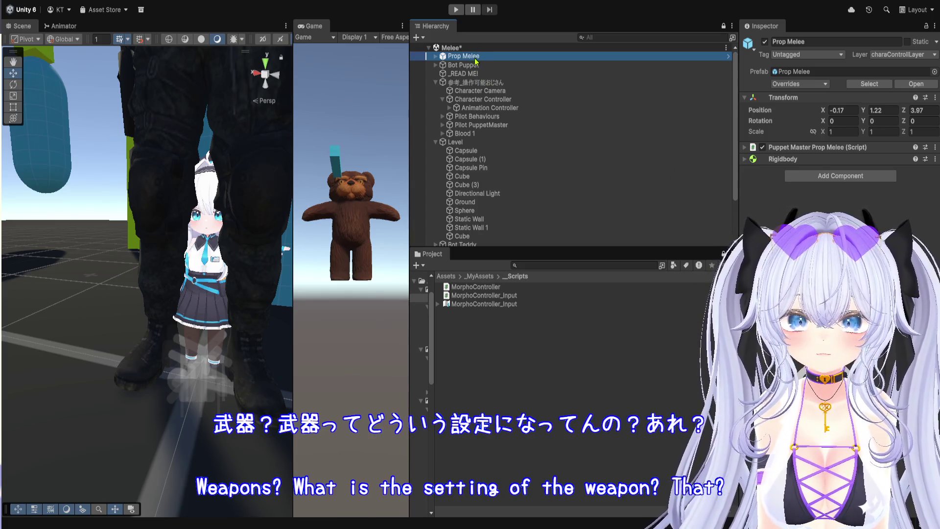
# Step: Expand Prop Melee's Puppet Master Prop Melee component, ping its Mesh Root, and briefly show Muscle Props
pyautogui.click(856, 149)
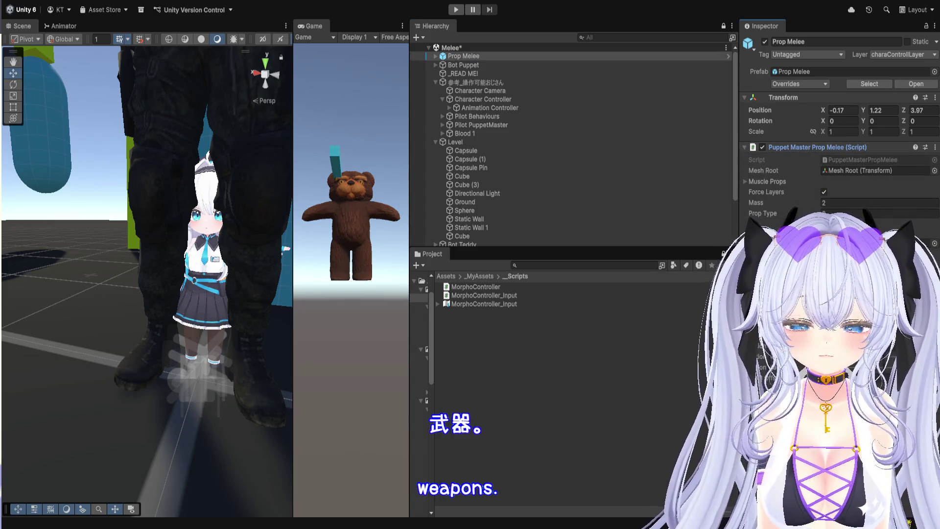
pyautogui.click(830, 172)
pyautogui.click(770, 182)
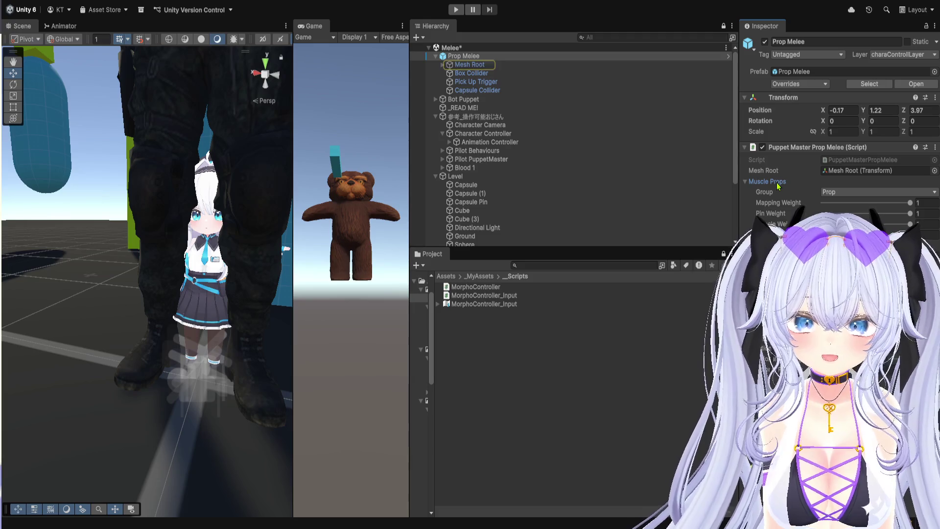
pyautogui.click(779, 182)
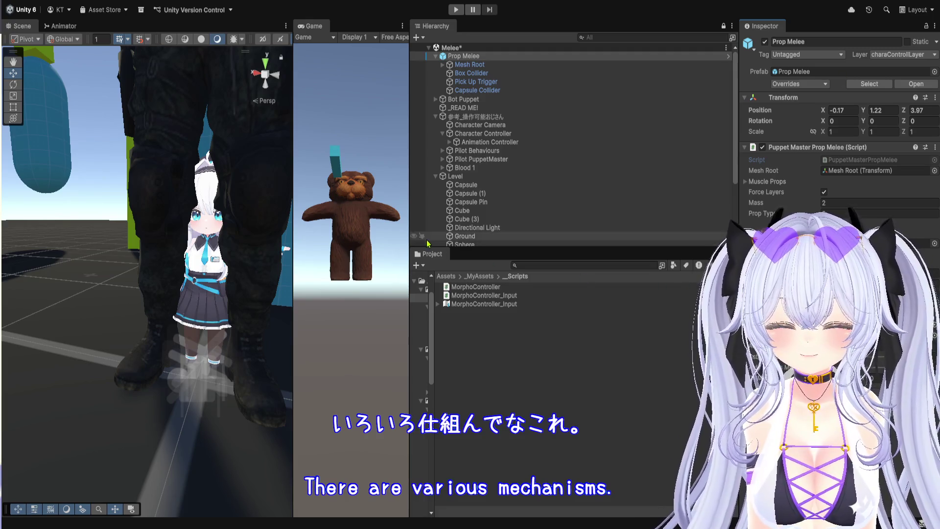
# Step: Narrow the Game view to widen the Hierarchy and Project panels, and save the scene
pyautogui.moveTo(407, 246); pyautogui.dragTo(384, 246)
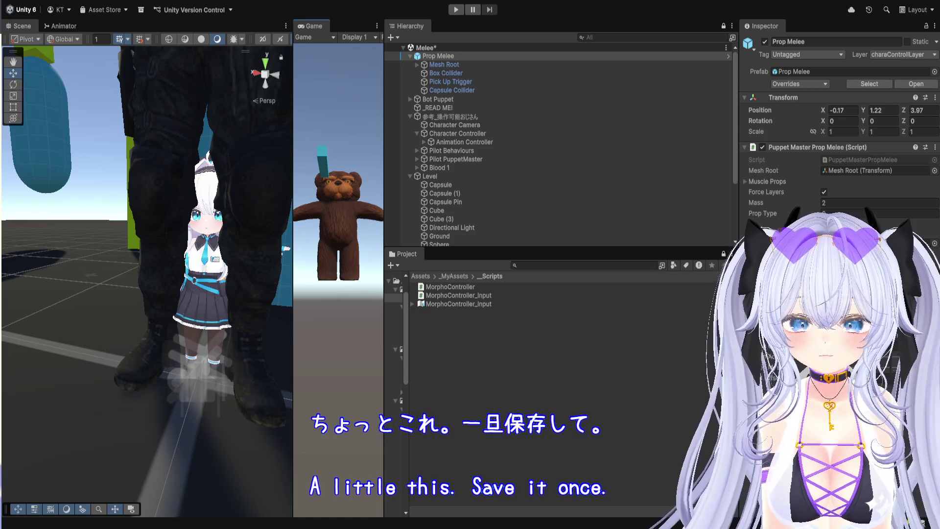
pyautogui.hotkey('ctrl', 's')
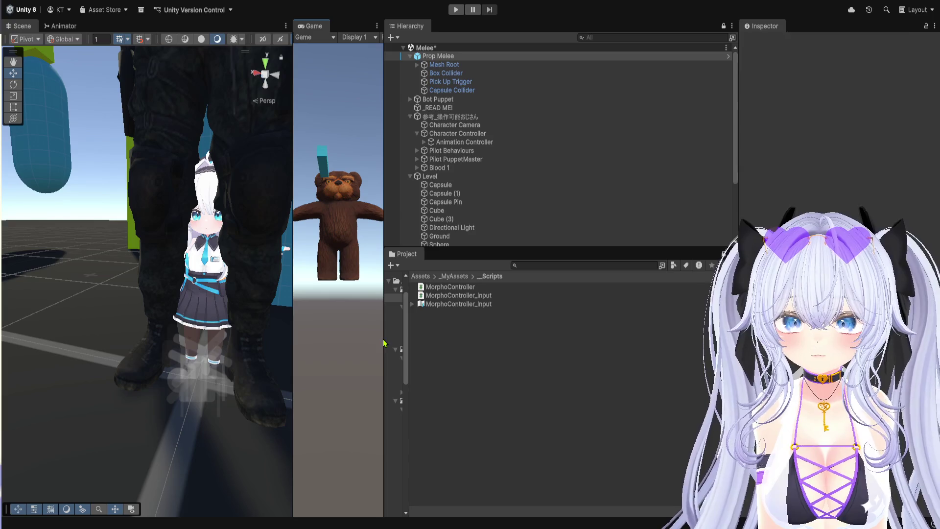
pyautogui.moveTo(384, 343)
pyautogui.mouseDown()
pyautogui.moveTo(409, 342)
pyautogui.moveTo(385, 343)
pyautogui.mouseUp()
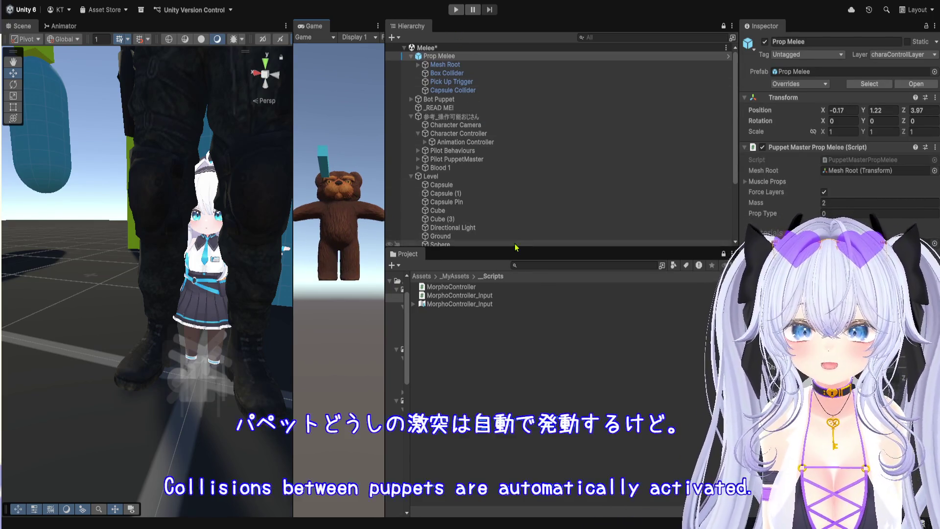
# Step: Browse the Project window to Assets > Plugins > RootMotion > PuppetMaster > _DEMOS
pyautogui.click(454, 276)
pyautogui.click(421, 277)
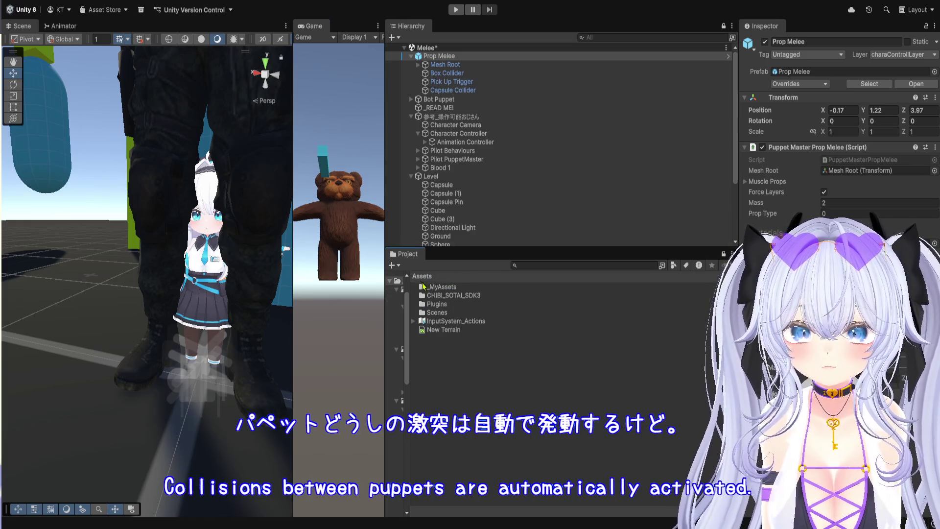
pyautogui.click(454, 305)
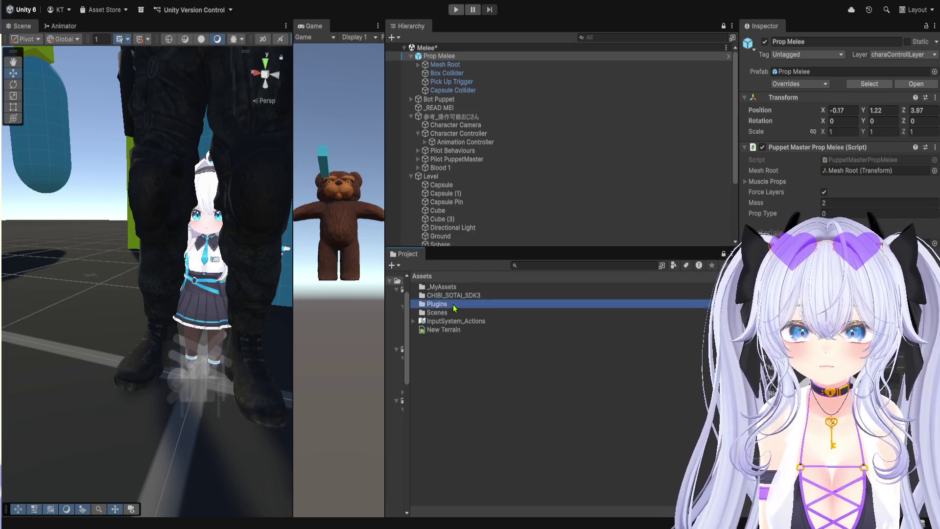
pyautogui.doubleClick(454, 304)
pyautogui.doubleClick(456, 287)
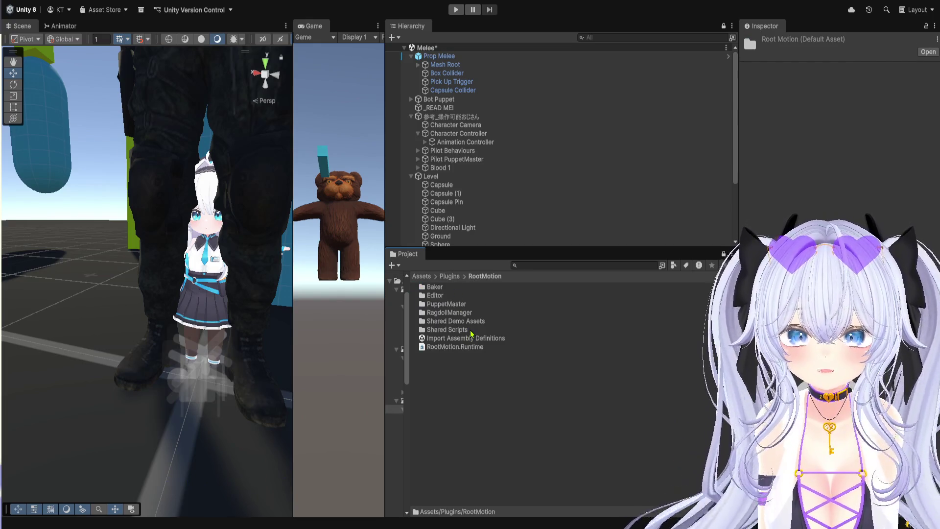
pyautogui.click(463, 304)
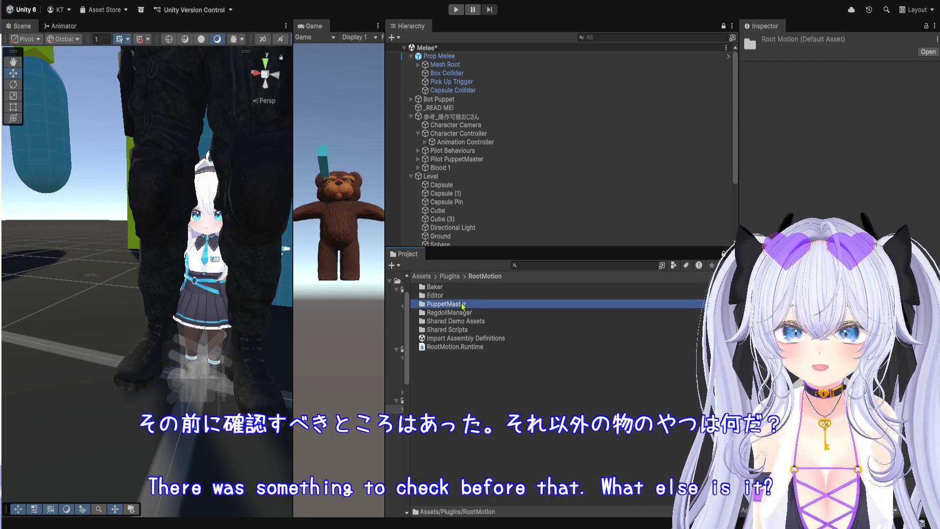
pyautogui.doubleClick(463, 304)
pyautogui.doubleClick(465, 291)
# Step: Open the Puppet demo scene and widen its Game view
pyautogui.scroll(-3, 486, 383)
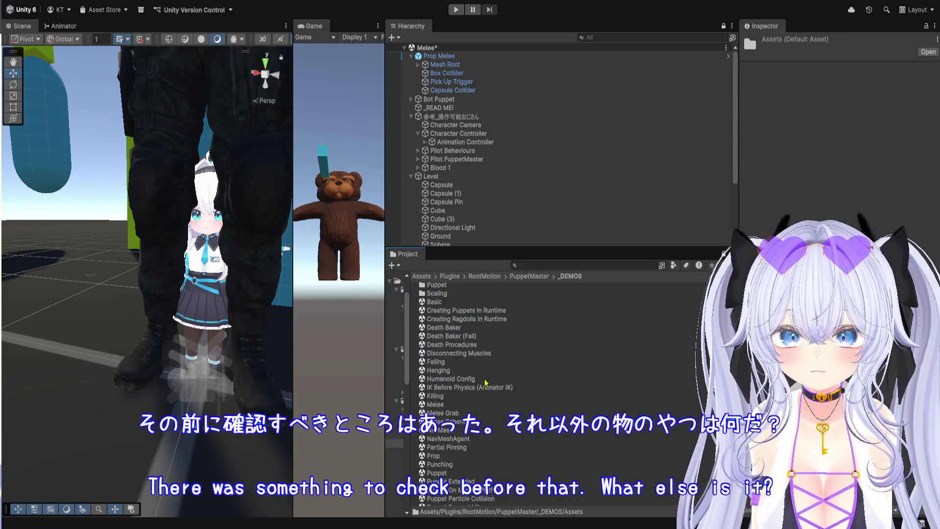
pyautogui.scroll(-2, 486, 382)
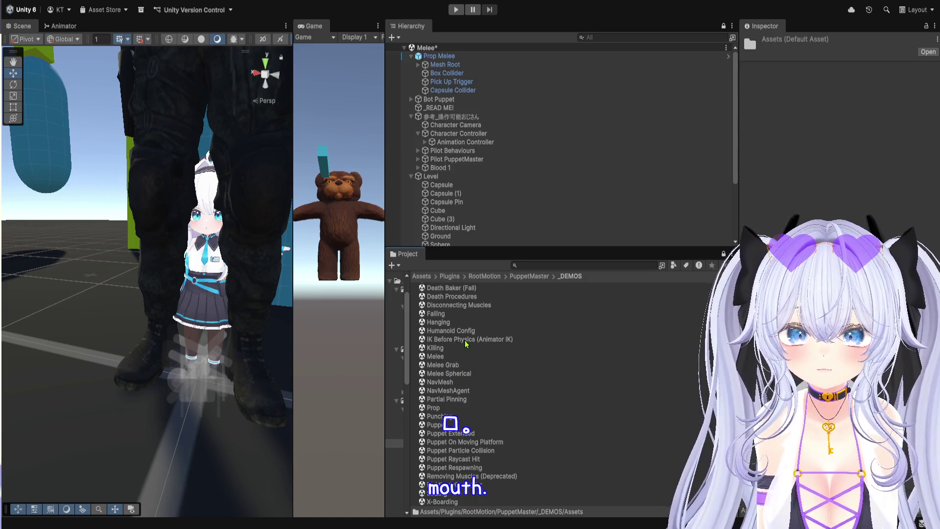
pyautogui.scroll(2, 462, 351)
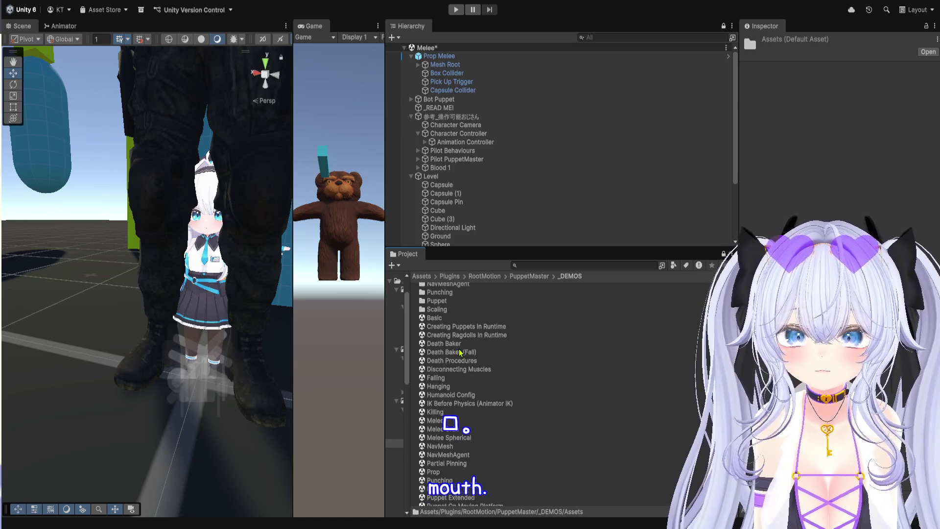
pyautogui.scroll(-2, 454, 384)
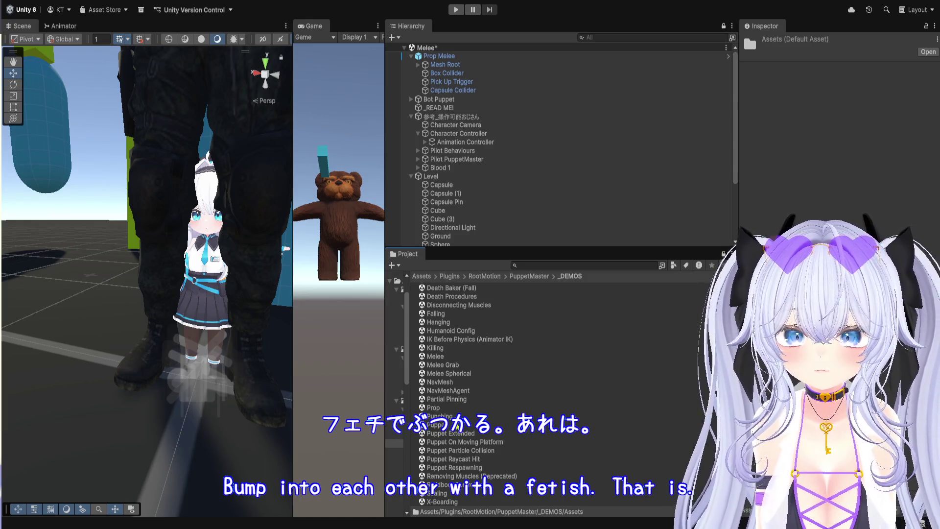
pyautogui.click(458, 426)
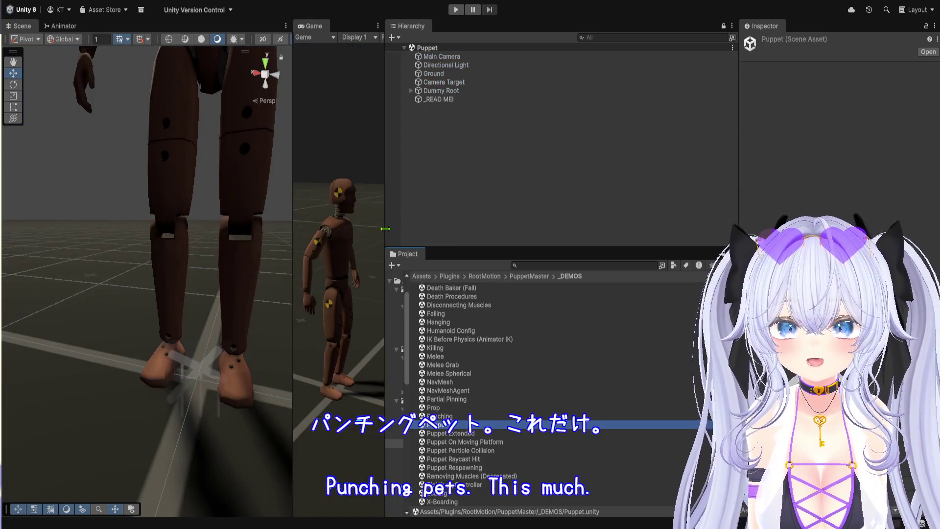
pyautogui.moveTo(387, 233); pyautogui.dragTo(809, 233)
# Step: Enter Play mode and fire a rapid stream of balls at the dummy
pyautogui.click(456, 10)
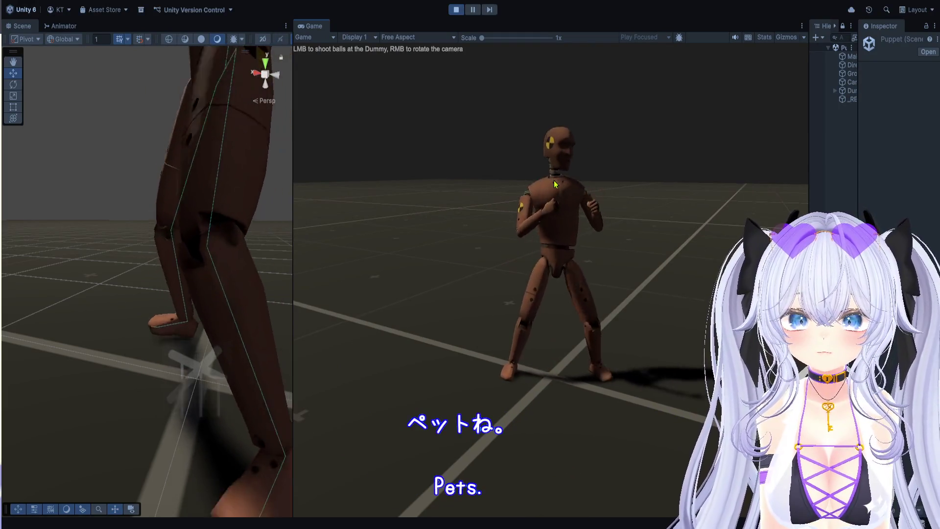
pyautogui.click(555, 184)
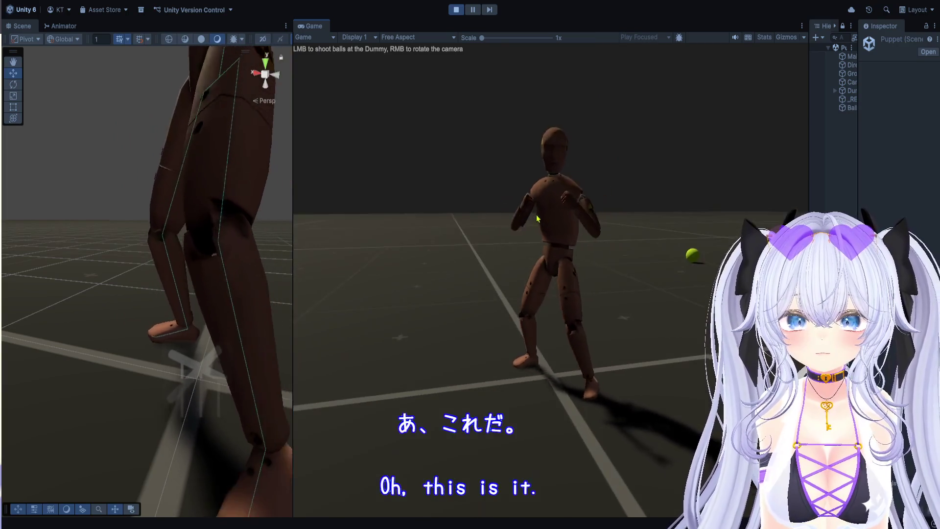
pyautogui.click(537, 219)
pyautogui.click(539, 220)
pyautogui.click(541, 220)
pyautogui.click(543, 222)
pyautogui.click(545, 223)
pyautogui.click(546, 224)
pyautogui.click(548, 225)
pyautogui.click(551, 226)
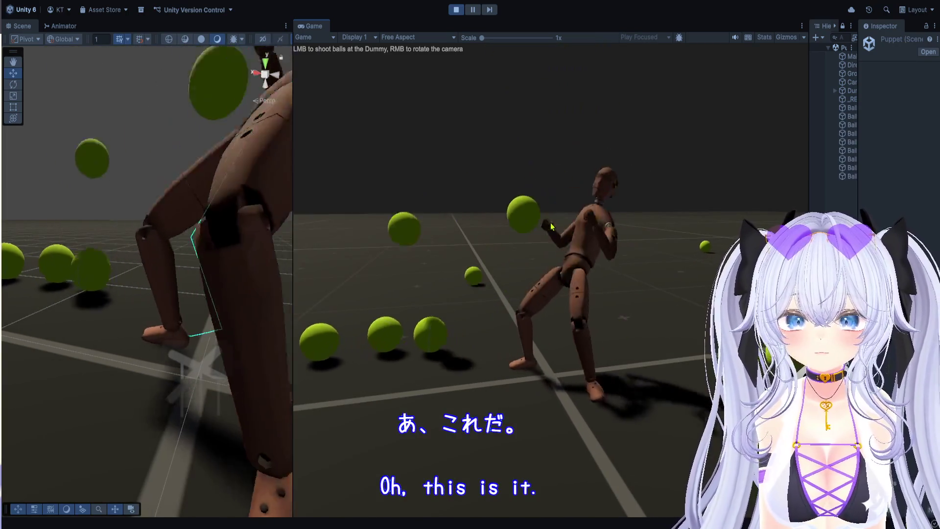
# Step: Keep shooting balls until the dummy falls, then stop Play mode to reset it
pyautogui.click(563, 242)
pyautogui.click(578, 260)
pyautogui.click(595, 284)
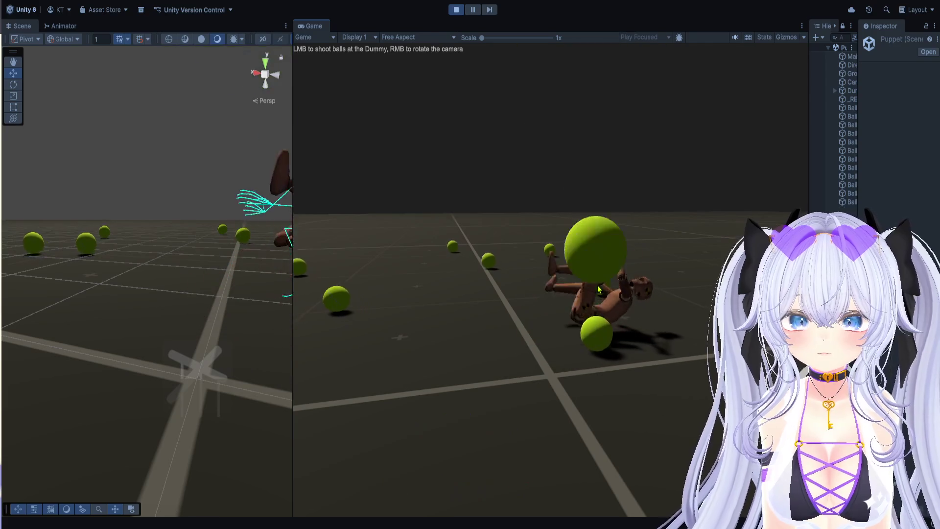
pyautogui.click(593, 274)
pyautogui.click(585, 255)
pyautogui.click(575, 235)
pyautogui.click(563, 216)
pyautogui.click(560, 211)
pyautogui.click(560, 211)
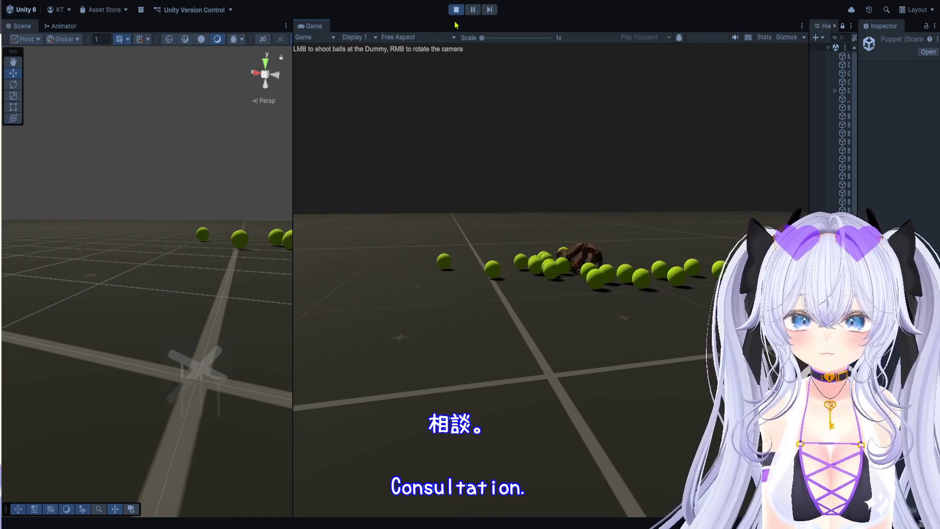
pyautogui.click(456, 10)
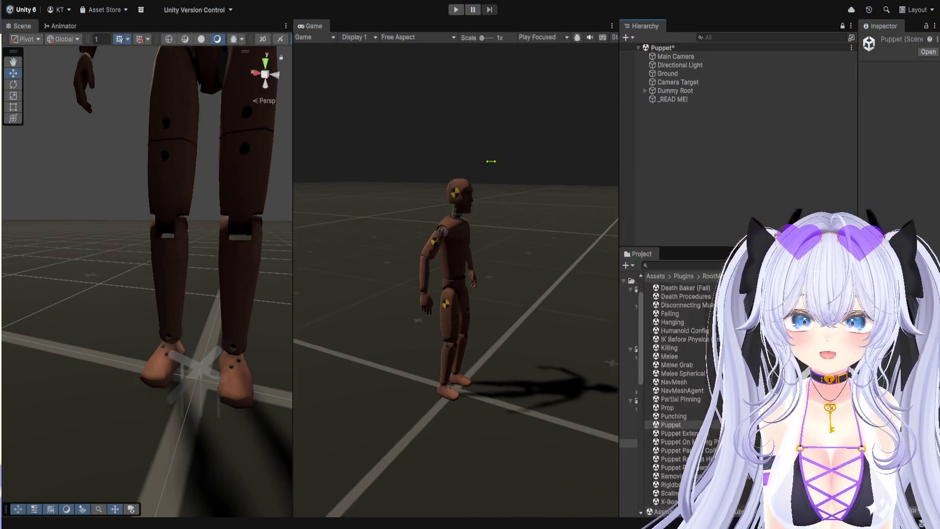
# Step: Select Main Camera, widen the Inspector, and collapse its Camera Controller to expose Ball Shooter
pyautogui.moveTo(491, 161); pyautogui.dragTo(480, 156)
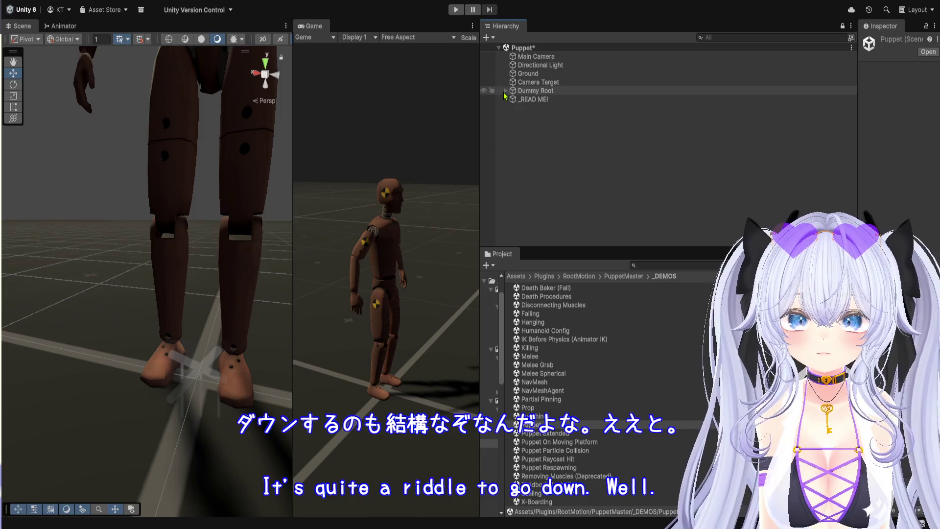
pyautogui.click(505, 91)
pyautogui.click(544, 57)
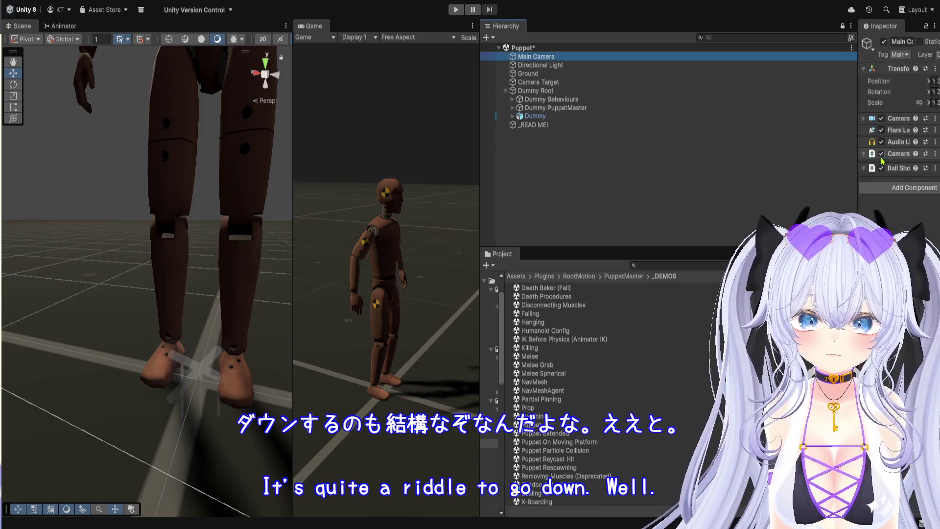
pyautogui.moveTo(858, 167); pyautogui.dragTo(557, 194)
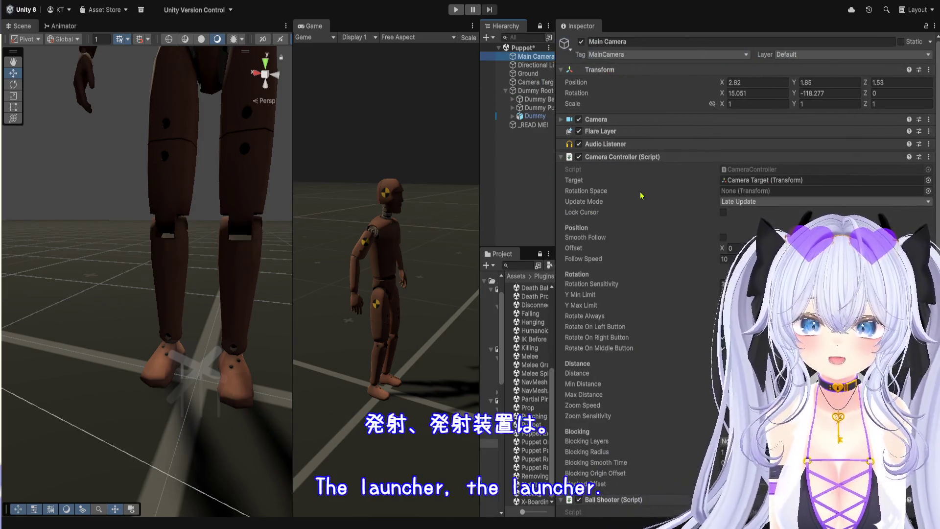
pyautogui.scroll(-3, 672, 223)
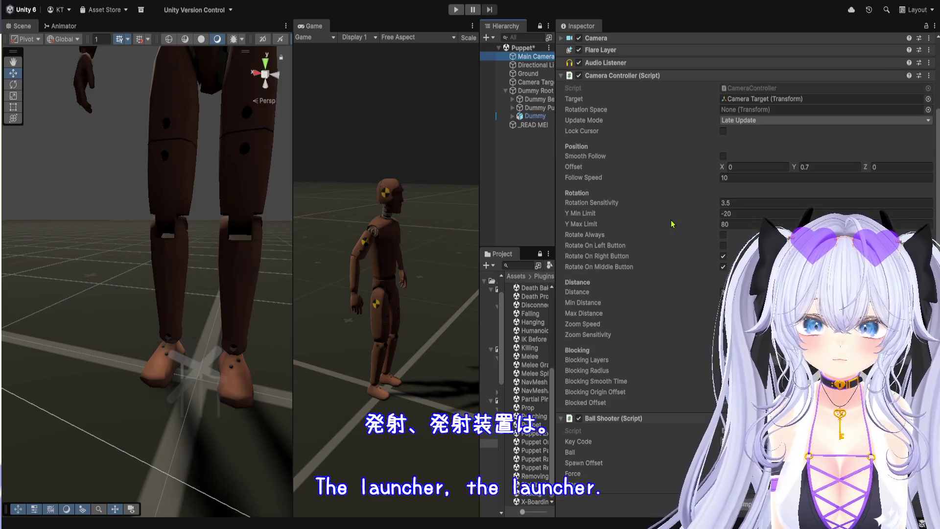
pyautogui.click(646, 75)
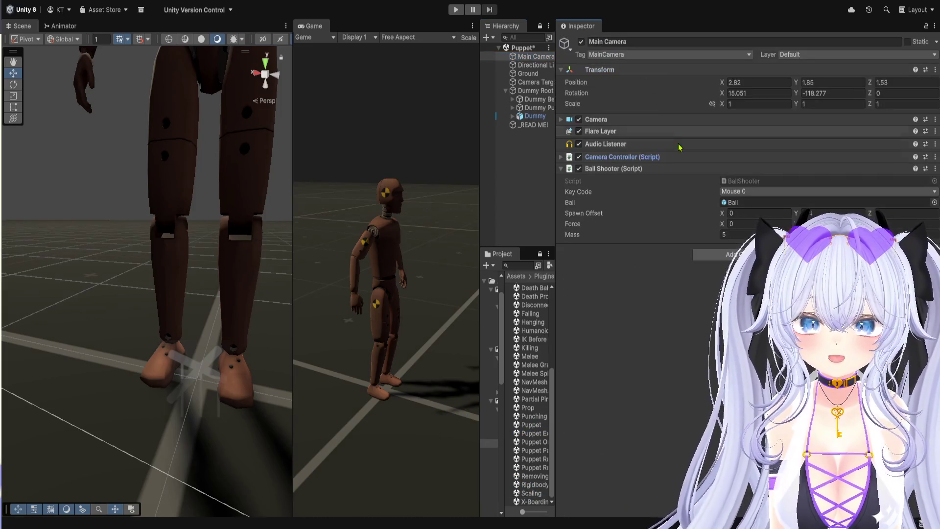
# Step: Open the Ball prefab, collapse its Sphere Collider, Mesh Filter, Mesh Renderer and Destructor, then return
pyautogui.doubleClick(729, 202)
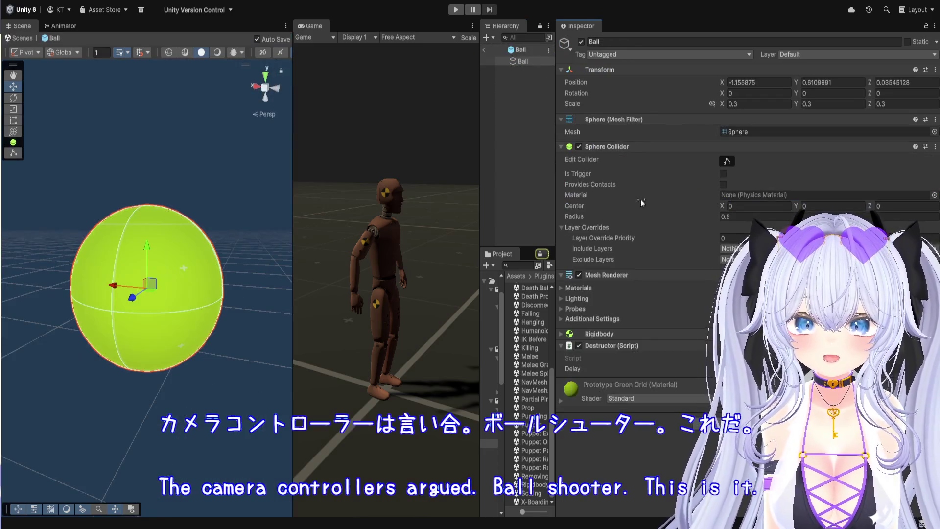
pyautogui.click(631, 146)
pyautogui.click(631, 120)
pyautogui.click(632, 143)
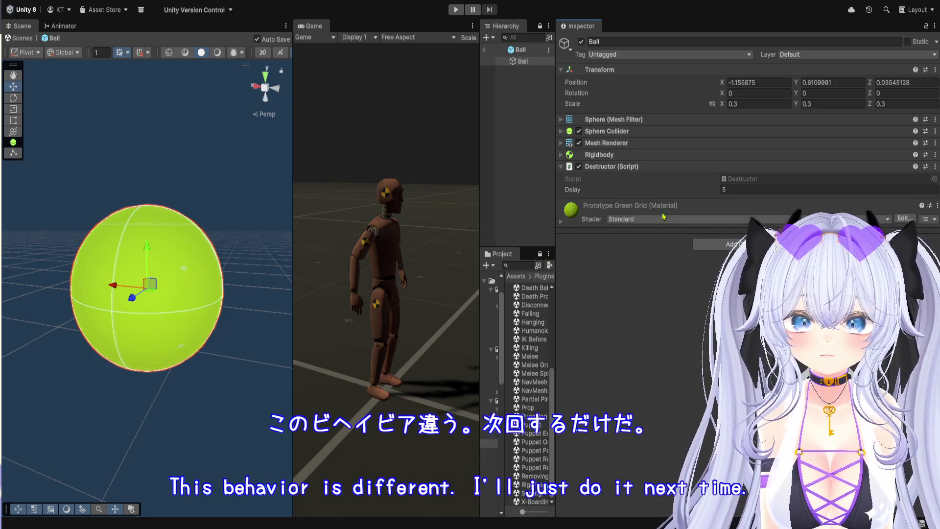
pyautogui.click(635, 167)
pyautogui.moveTo(556, 112)
pyautogui.mouseDown()
pyautogui.moveTo(569, 112)
pyautogui.moveTo(546, 119)
pyautogui.mouseUp()
pyautogui.moveTo(548, 120); pyautogui.dragTo(639, 120)
pyautogui.click(484, 49)
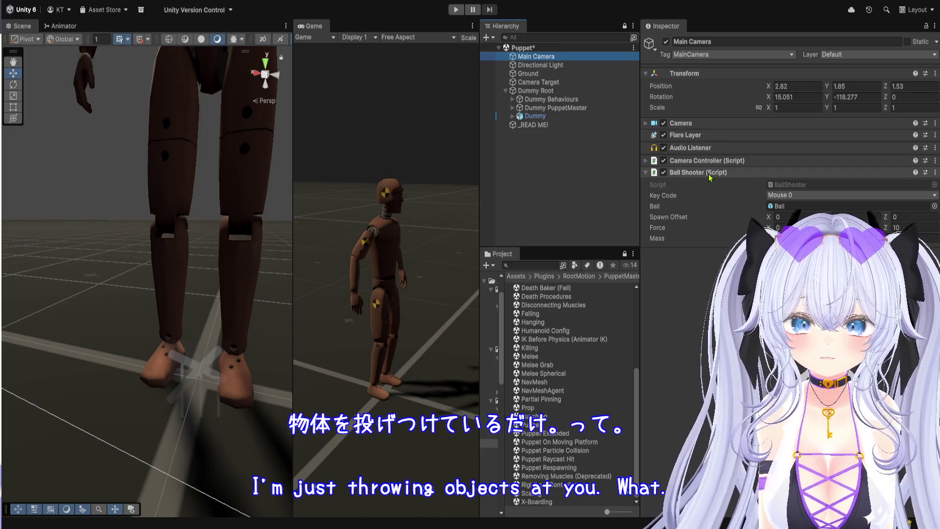
# Step: Inspect the Dummy Behaviours, Dummy PuppetMaster and Puppet behaviour objects under Dummy Root
pyautogui.click(551, 91)
pyautogui.click(549, 100)
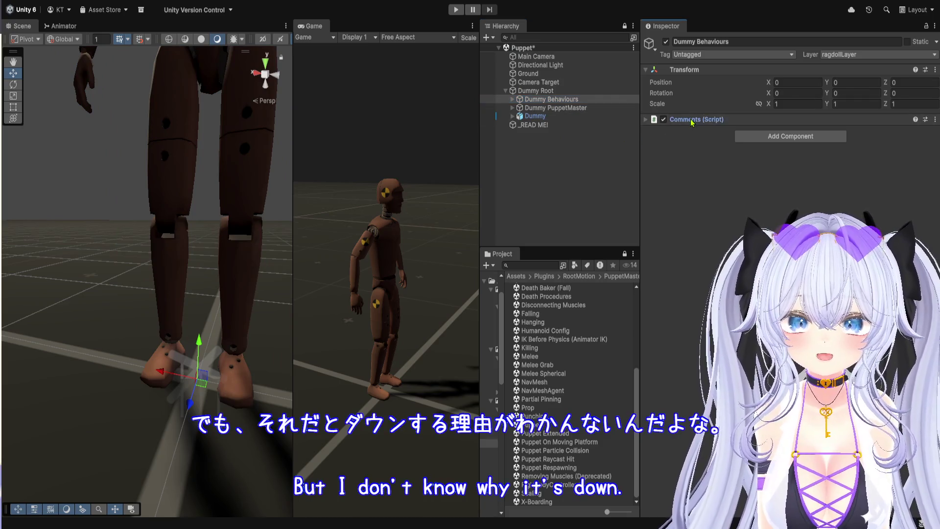
pyautogui.click(655, 121)
pyautogui.click(558, 107)
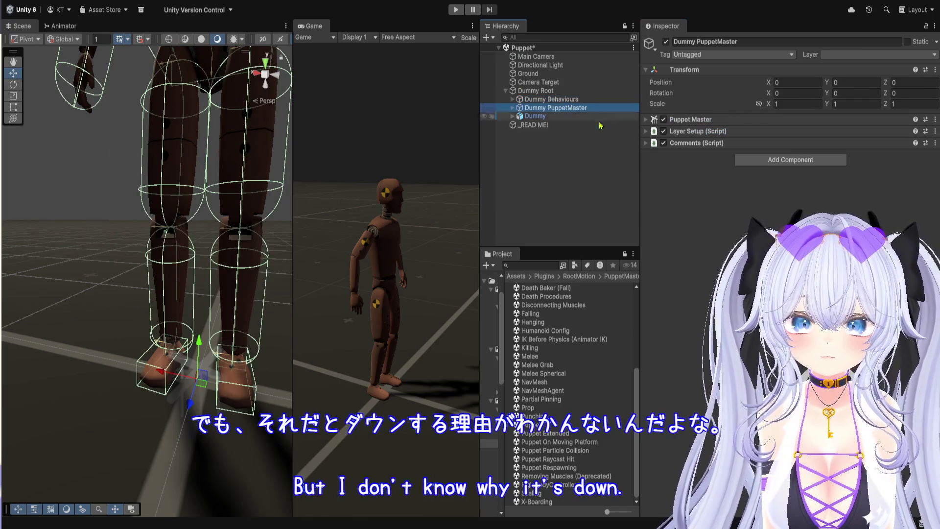
pyautogui.click(551, 99)
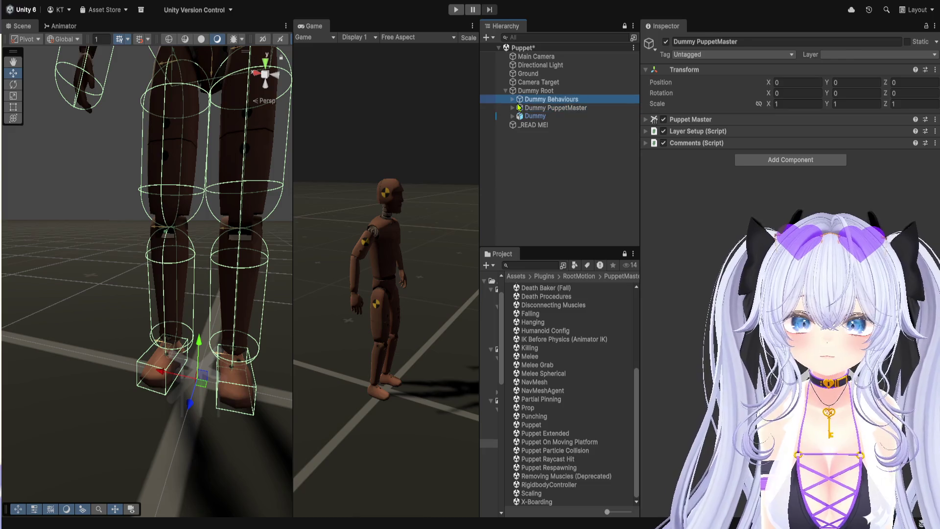
pyautogui.click(513, 99)
pyautogui.click(542, 108)
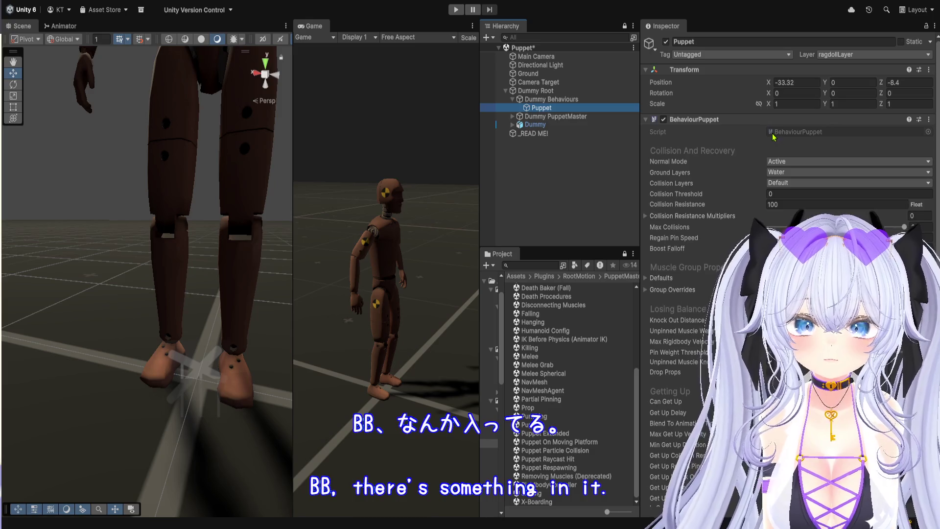
pyautogui.click(770, 137)
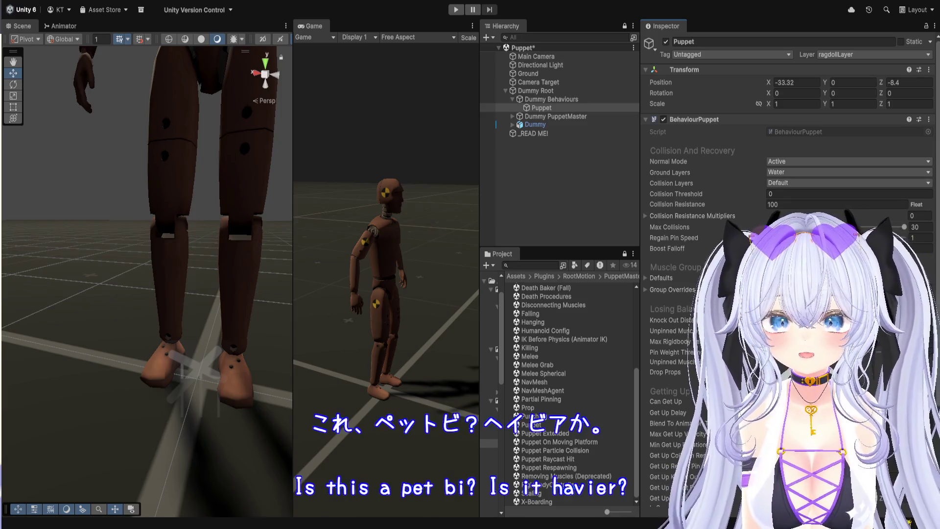
# Step: Rearrange the layout: wider Game view, narrower Scene view, wider Hierarchy and Project panels
pyautogui.click(480, 224)
pyautogui.moveTo(480, 224)
pyautogui.mouseDown()
pyautogui.moveTo(411, 224)
pyautogui.moveTo(522, 224)
pyautogui.mouseUp()
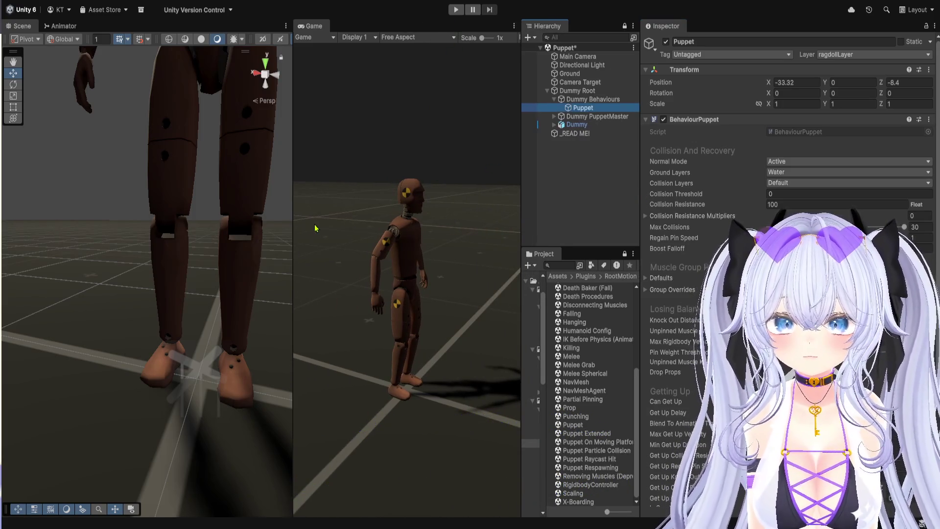
pyautogui.moveTo(293, 227); pyautogui.dragTo(130, 225)
pyautogui.moveTo(521, 225); pyautogui.dragTo(371, 216)
# Step: Open the Dummy's Humanoid Puppet animator controller from its Animator and browse up to RootMotion
pyautogui.click(500, 91)
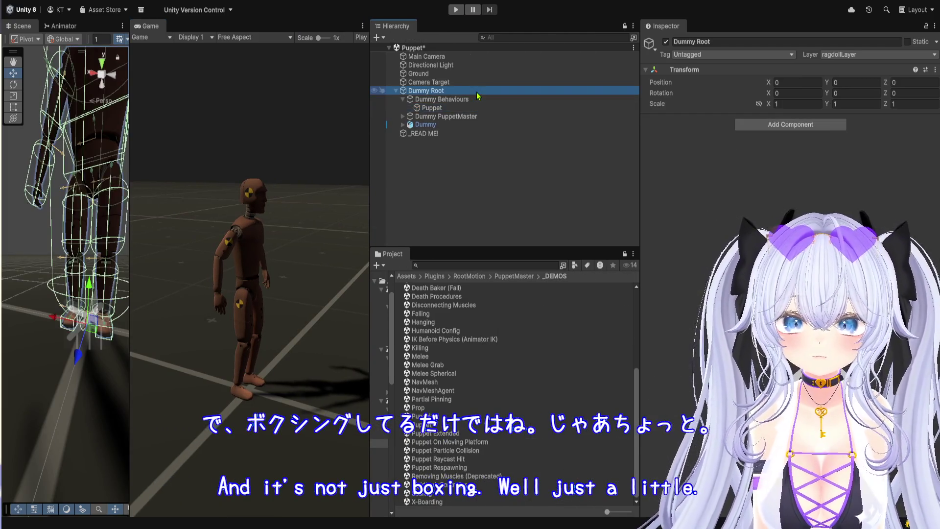
pyautogui.click(492, 116)
pyautogui.click(485, 125)
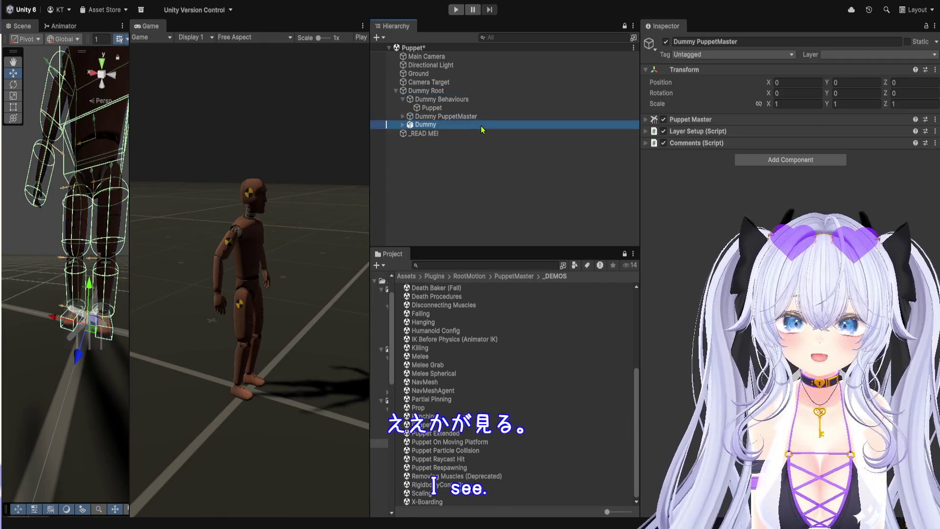
pyautogui.click(784, 158)
pyautogui.click(783, 147)
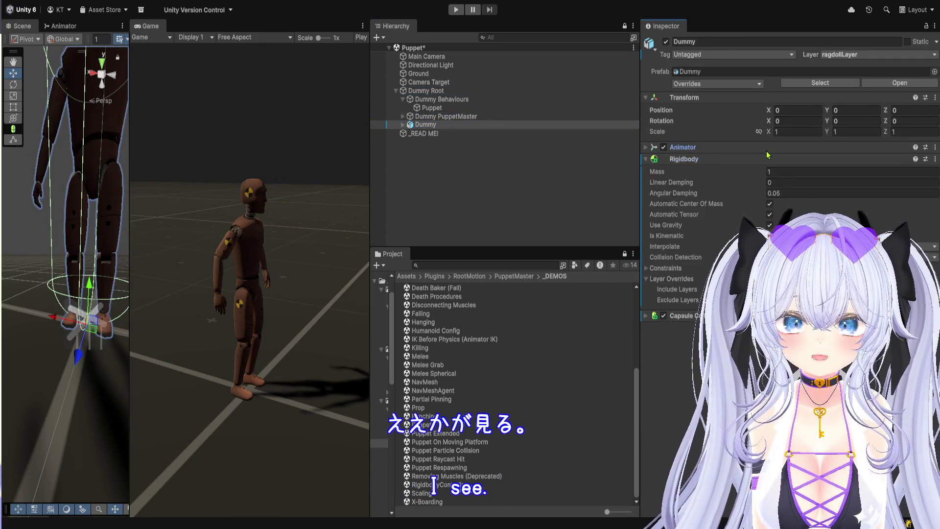
pyautogui.click(799, 161)
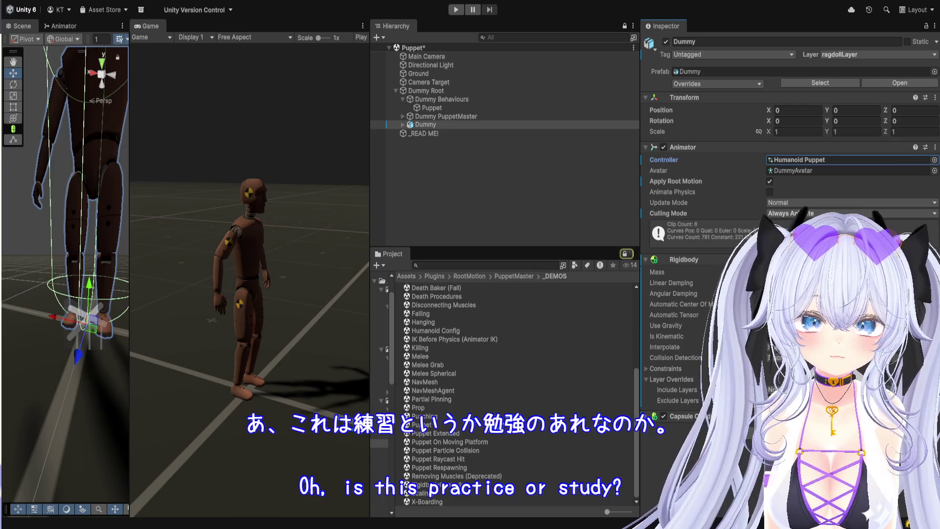
pyautogui.doubleClick(800, 160)
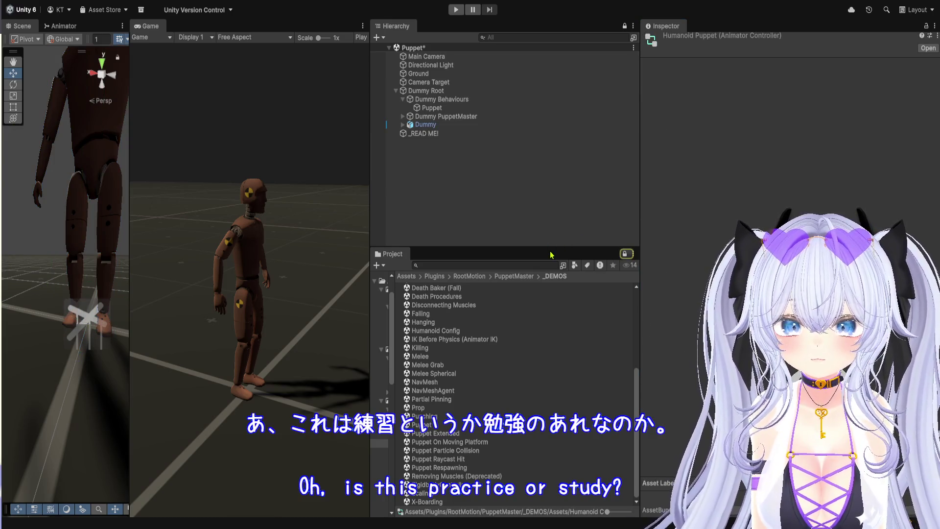
pyautogui.scroll(5, 460, 441)
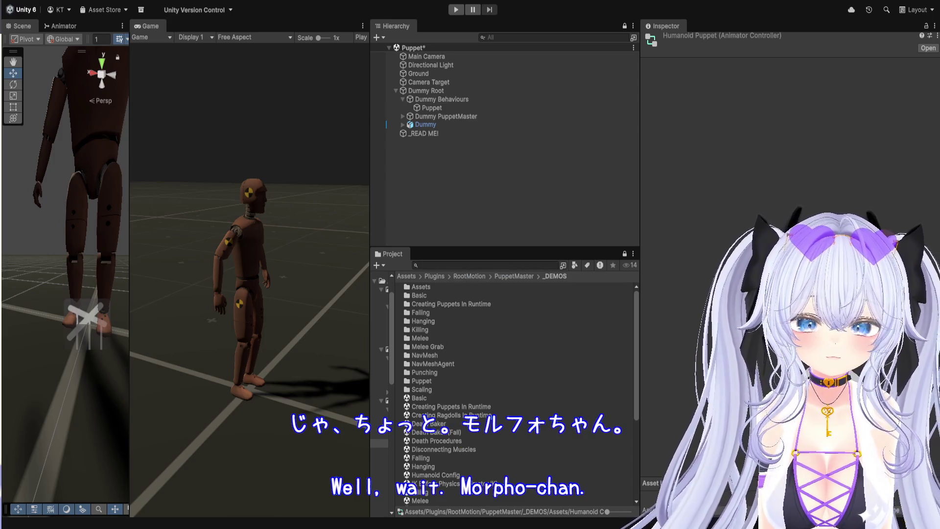
pyautogui.click(456, 276)
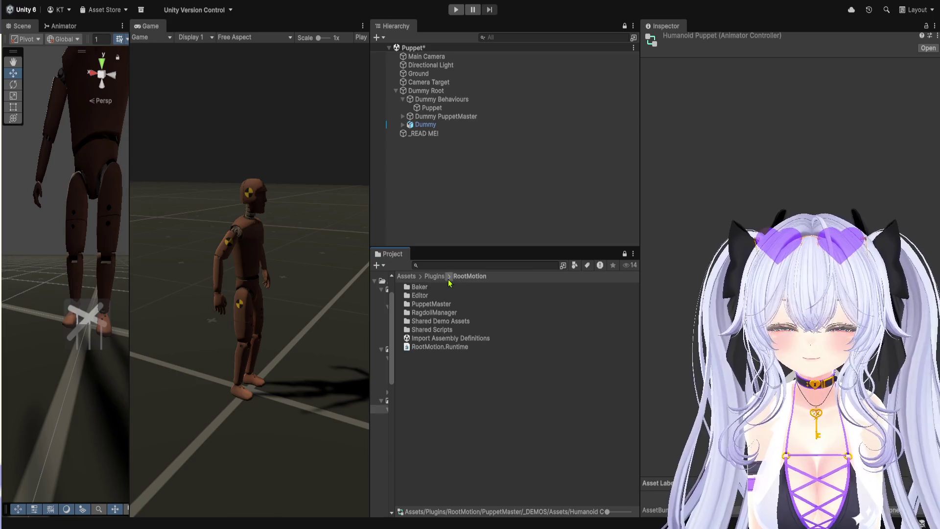
# Step: Drag the CB_Full_MORPHO_EDITION Root prefab from _MyAssets' ragdoll prefab folder into the Hierarchy
pyautogui.click(434, 276)
pyautogui.click(411, 276)
pyautogui.doubleClick(445, 288)
pyautogui.click(445, 292)
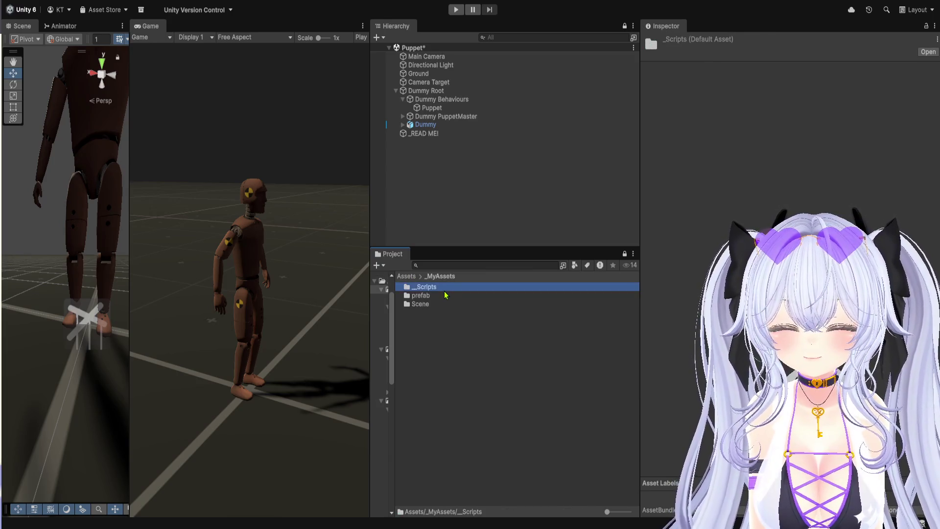
pyautogui.doubleClick(444, 297)
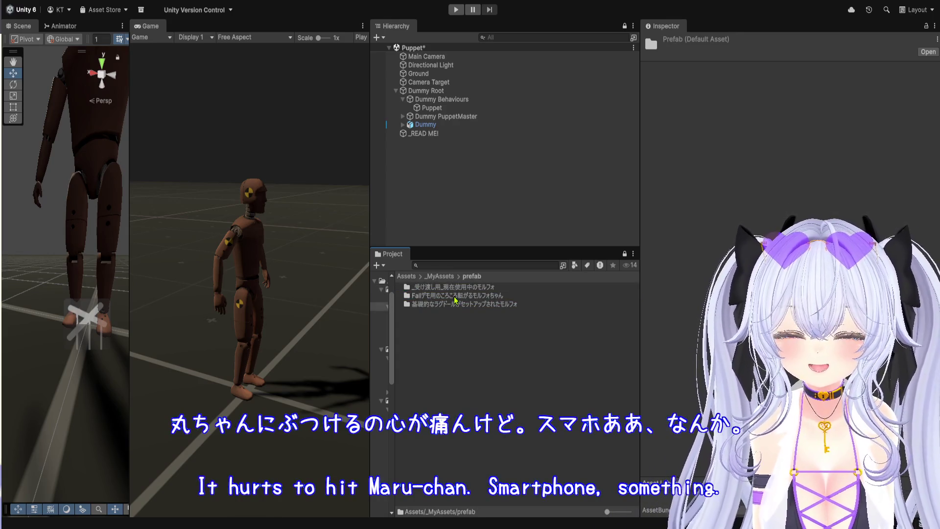
pyautogui.doubleClick(455, 303)
pyautogui.moveTo(455, 287); pyautogui.dragTo(460, 214)
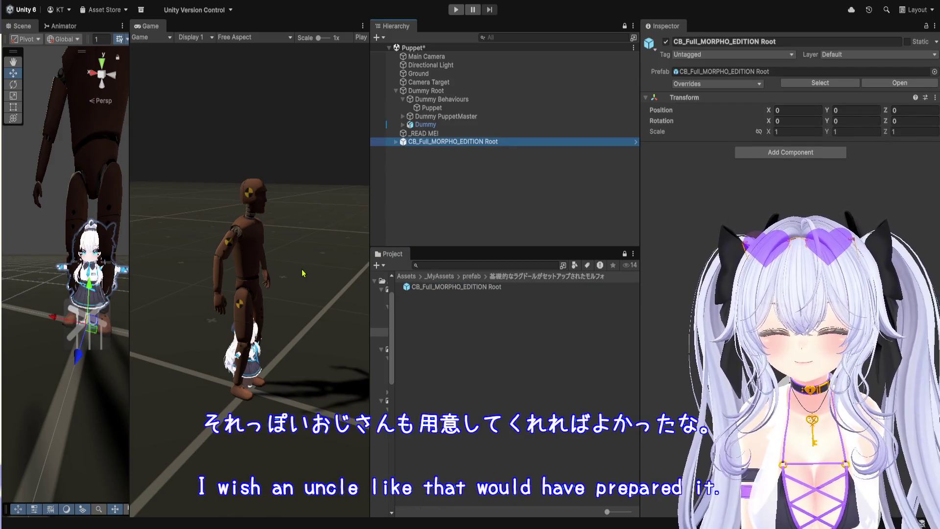
# Step: Move the avatar along Z to 0.573, 0, 0.02 beside the dummy's feet
pyautogui.moveTo(77, 357)
pyautogui.mouseDown()
pyautogui.moveTo(56, 365)
pyautogui.moveTo(6, 337)
pyautogui.mouseUp()
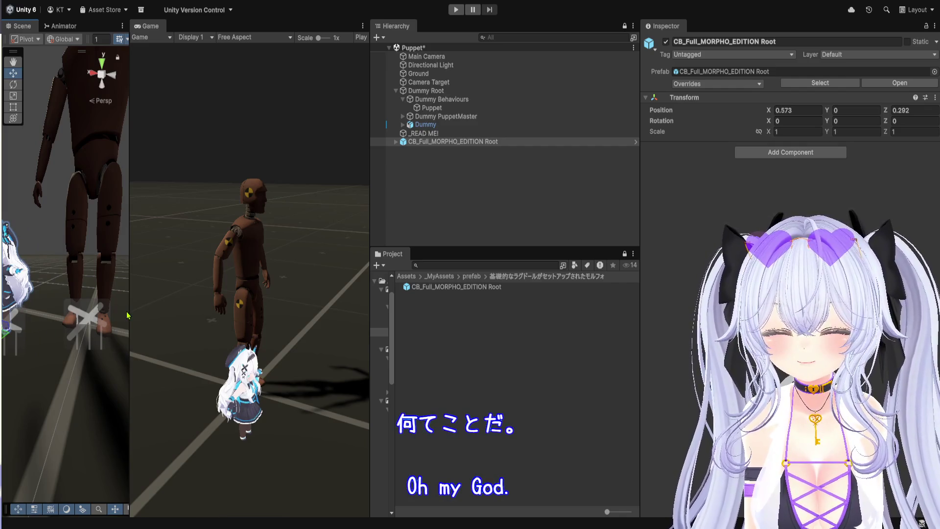
pyautogui.moveTo(129, 311); pyautogui.dragTo(215, 311)
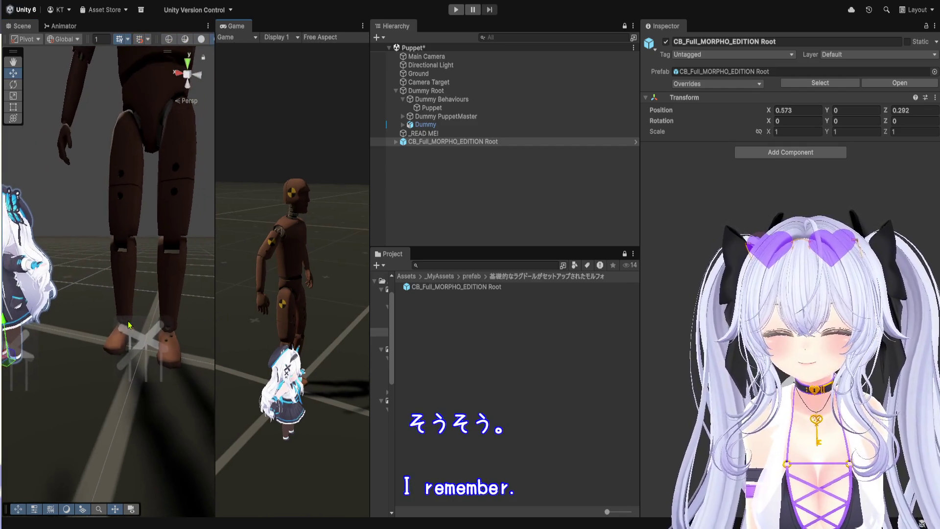
pyautogui.press('f')
pyautogui.moveTo(72, 377); pyautogui.dragTo(86, 344)
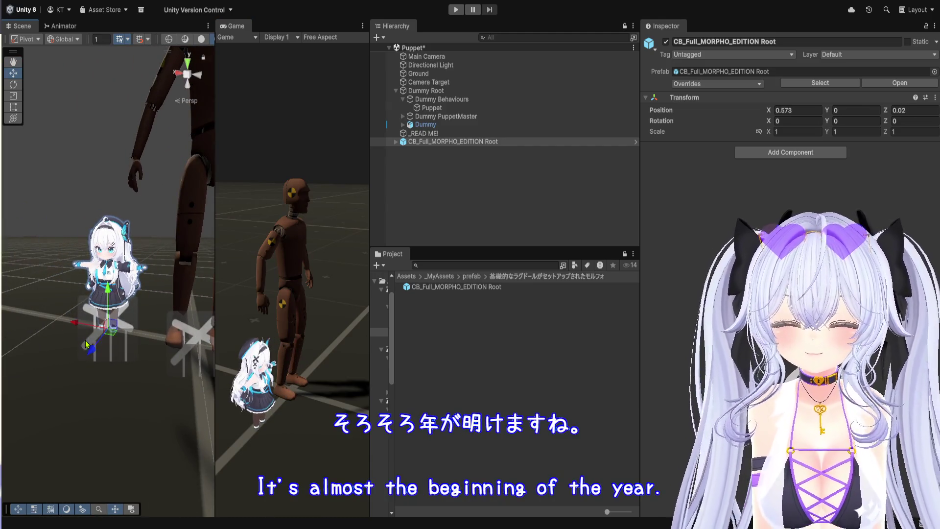
pyautogui.moveTo(369, 231); pyautogui.dragTo(512, 235)
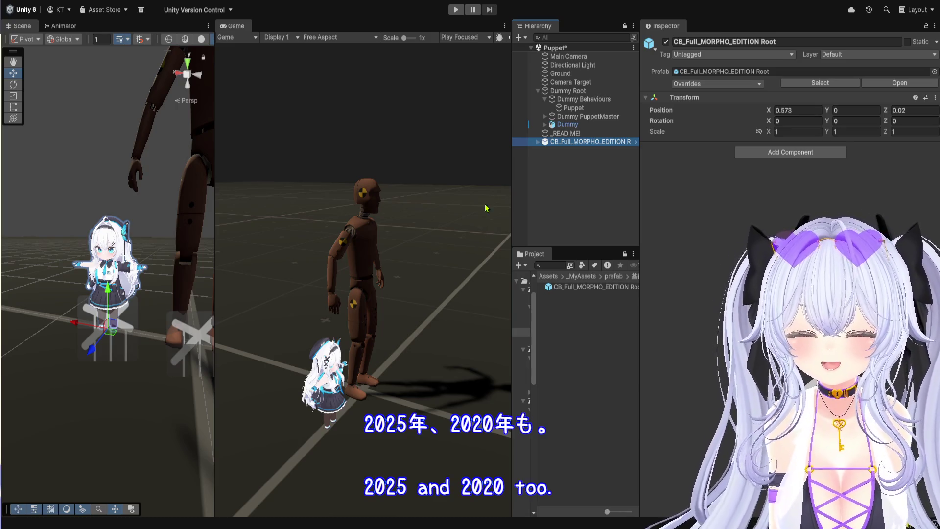
pyautogui.moveTo(215, 255)
pyautogui.mouseDown()
pyautogui.moveTo(254, 252)
pyautogui.moveTo(216, 250)
pyautogui.mouseUp()
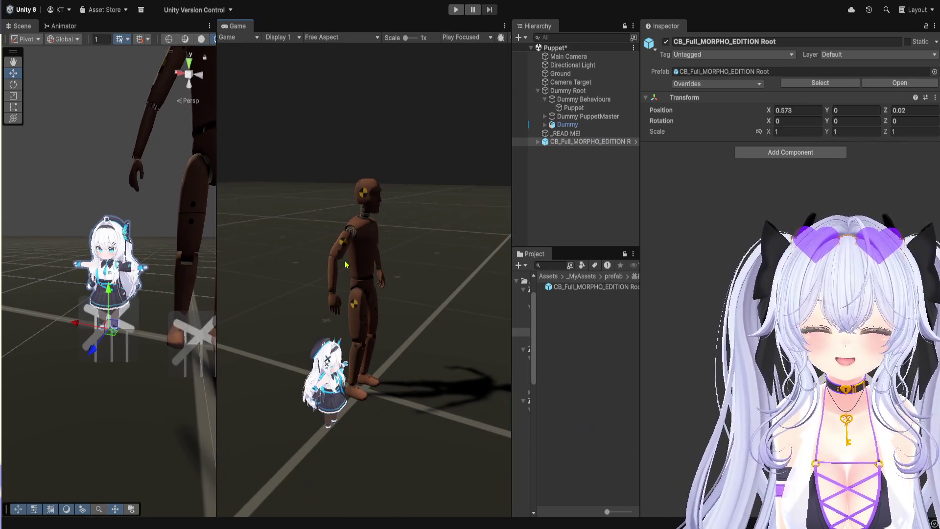
pyautogui.click(538, 142)
# Step: Assign the Humanoid Puppet controller to the avatar's Animator
pyautogui.click(594, 167)
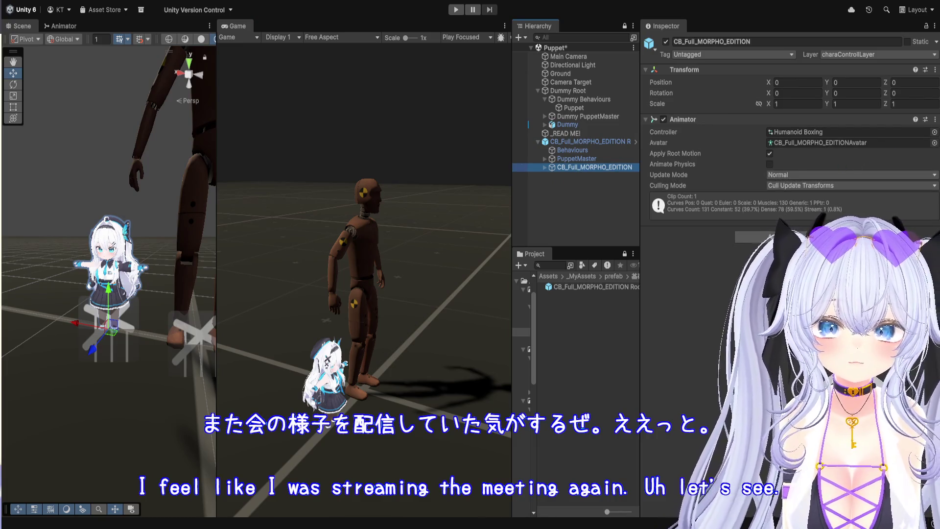
pyautogui.moveTo(582, 294)
pyautogui.mouseDown()
pyautogui.moveTo(803, 122)
pyautogui.moveTo(816, 137)
pyautogui.moveTo(803, 133)
pyautogui.mouseUp()
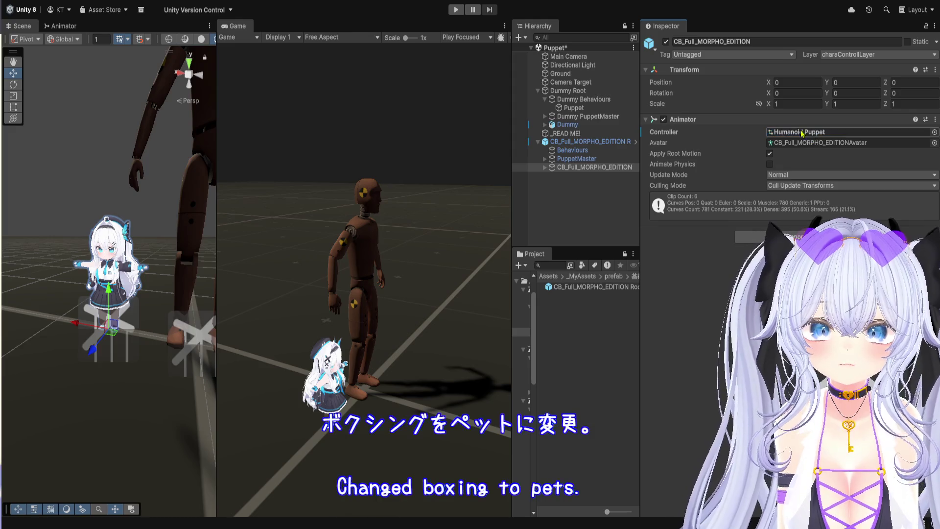
pyautogui.click(580, 150)
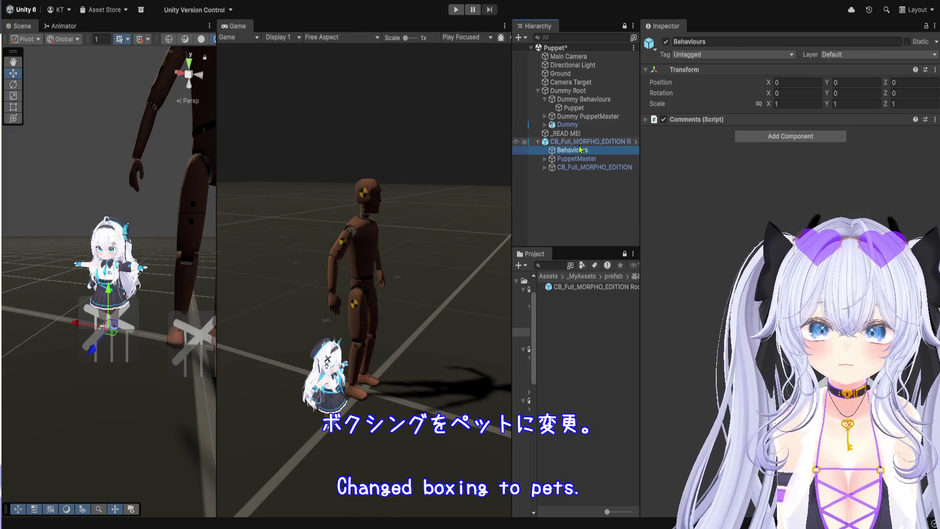
# Step: Duplicate the dummy's Puppet behaviour as Puppet (1) under the avatar's Behaviours, then enter Play mode
pyautogui.click(574, 109)
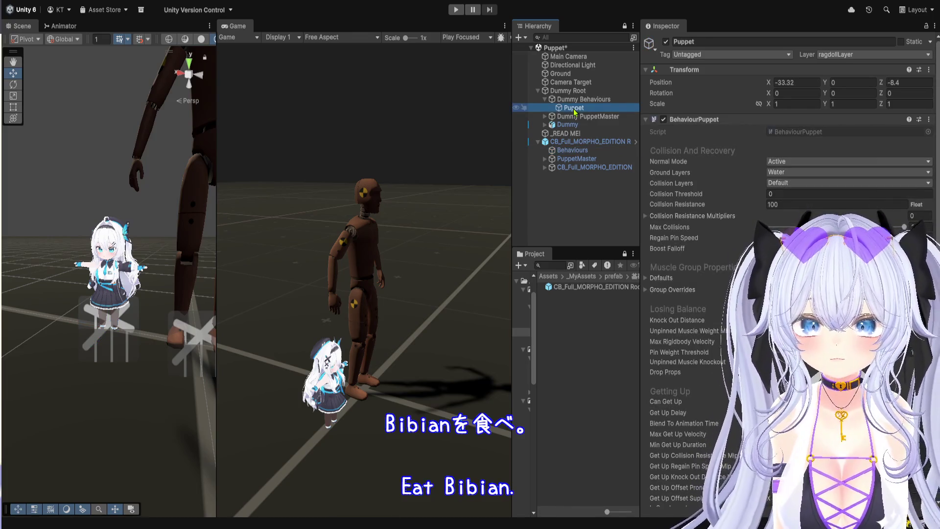
pyautogui.hotkey('ctrl', 'd')
pyautogui.moveTo(581, 162); pyautogui.dragTo(581, 162)
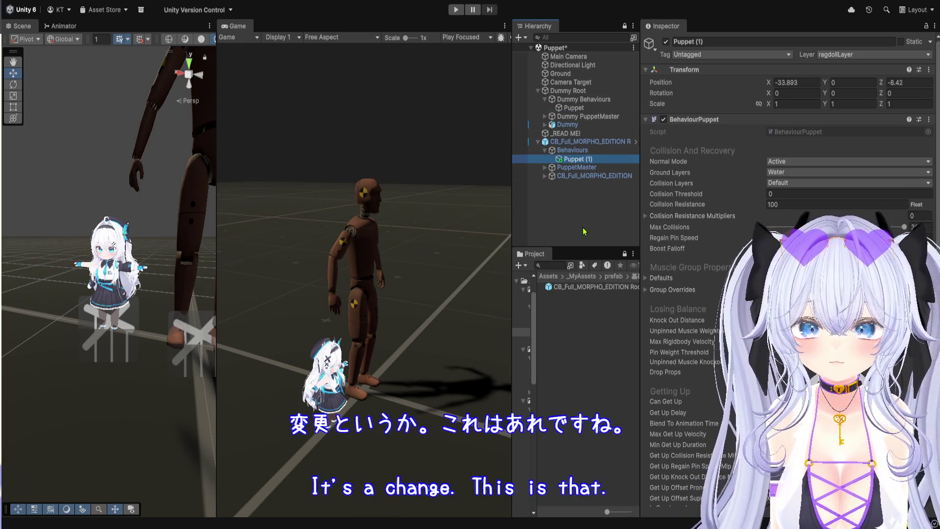
pyautogui.click(456, 10)
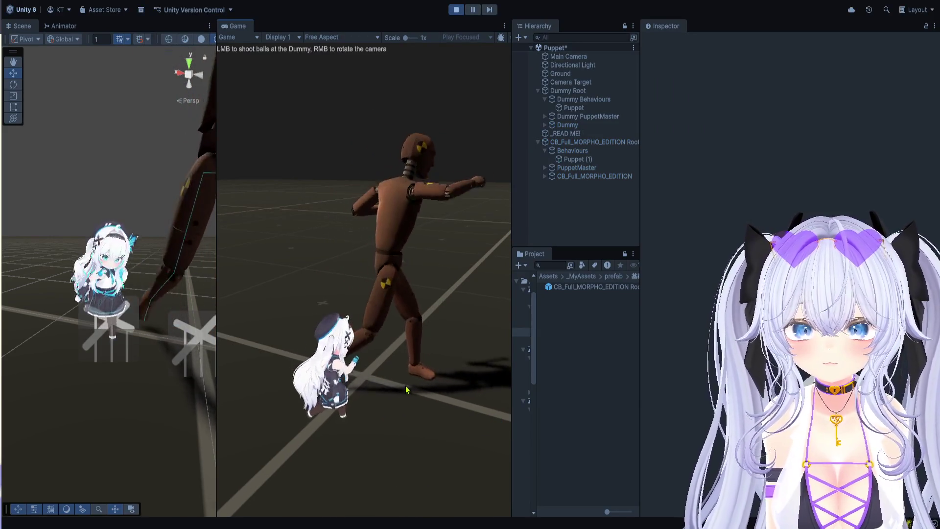
# Step: Fire about nineteen balls at the dummy until it topples, leaving the Morpho avatar standing
pyautogui.click(385, 143)
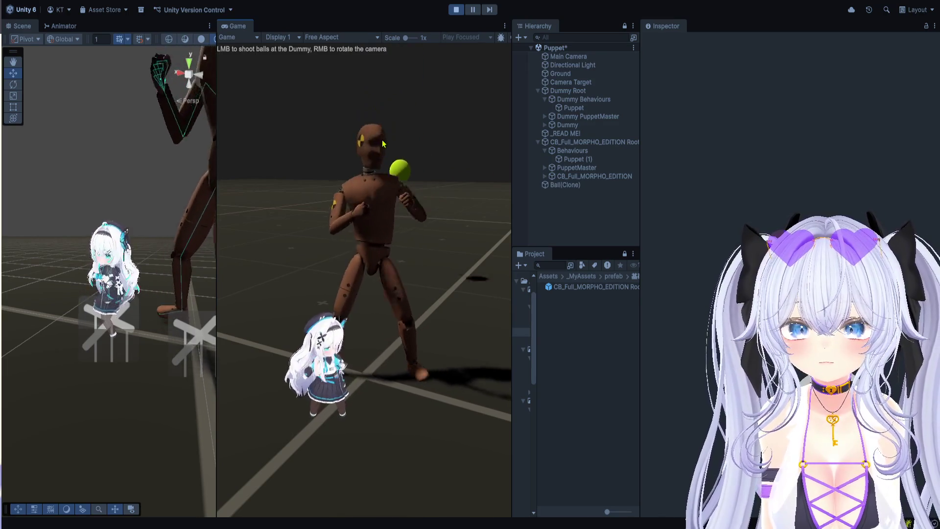
pyautogui.click(383, 147)
pyautogui.click(384, 167)
pyautogui.click(384, 191)
pyautogui.click(383, 216)
pyautogui.click(380, 230)
pyautogui.click(372, 250)
pyautogui.click(362, 275)
pyautogui.click(353, 299)
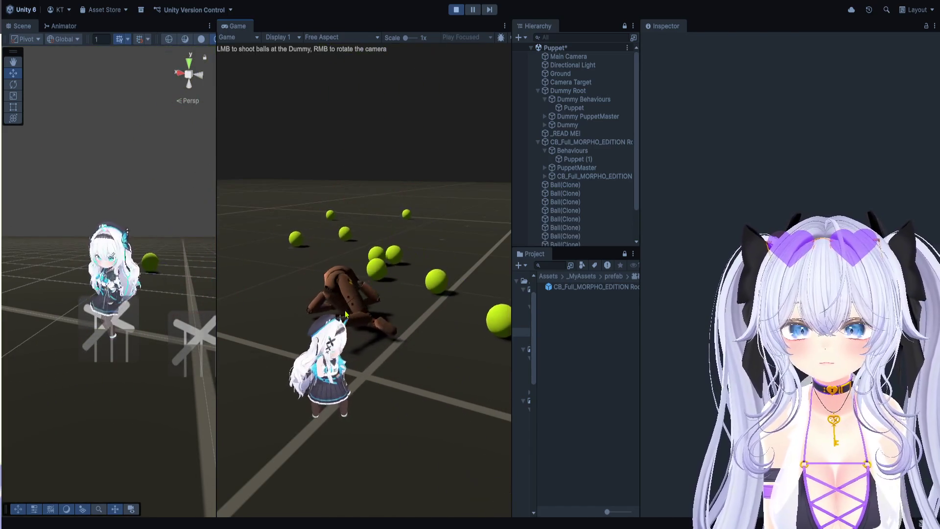
pyautogui.click(339, 331)
pyautogui.click(334, 346)
pyautogui.click(328, 362)
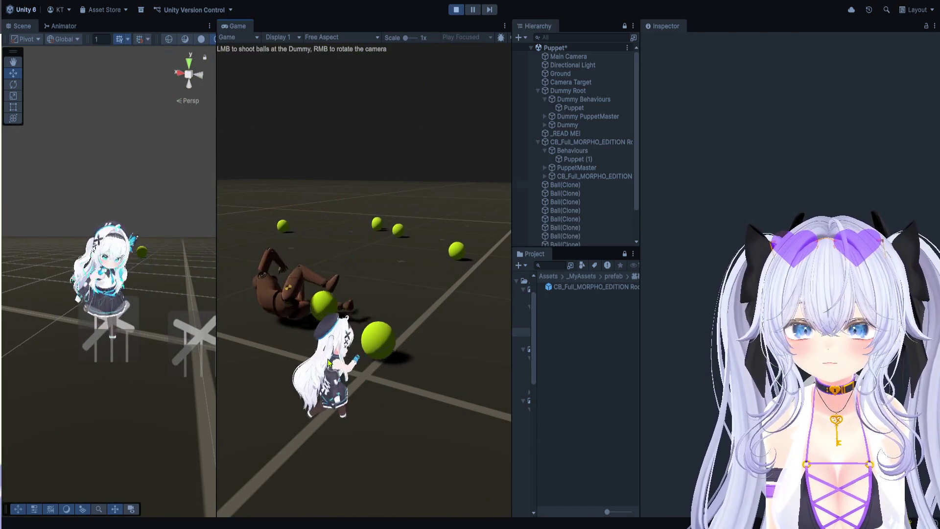
pyautogui.click(327, 368)
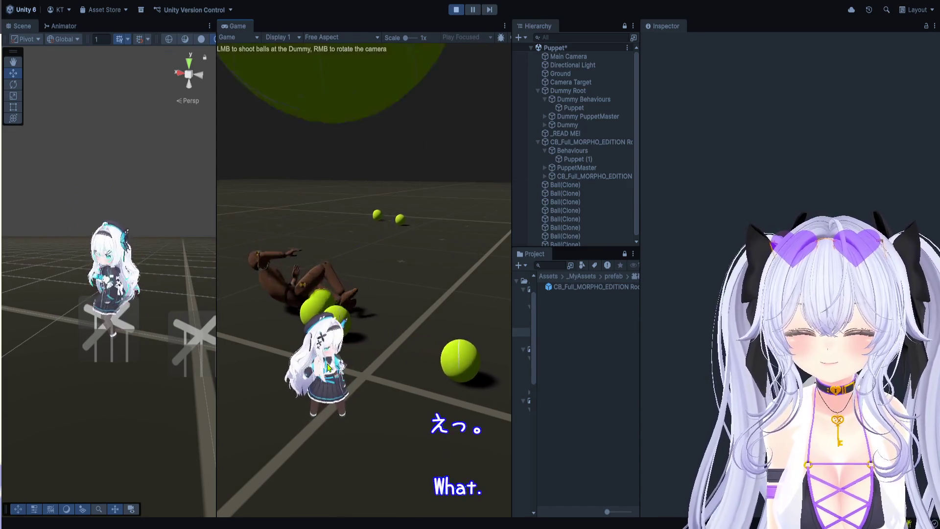
pyautogui.click(323, 363)
pyautogui.click(327, 373)
pyautogui.click(328, 382)
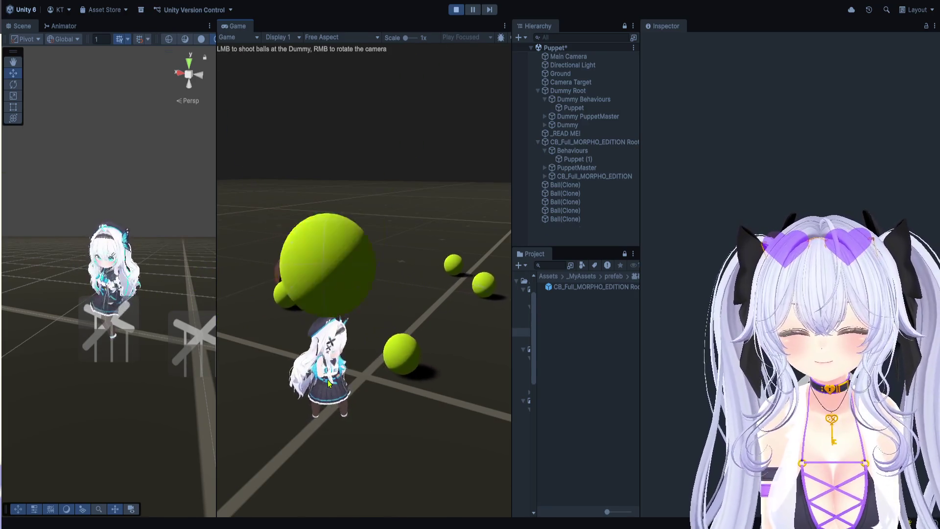
pyautogui.click(316, 318)
pyautogui.click(301, 251)
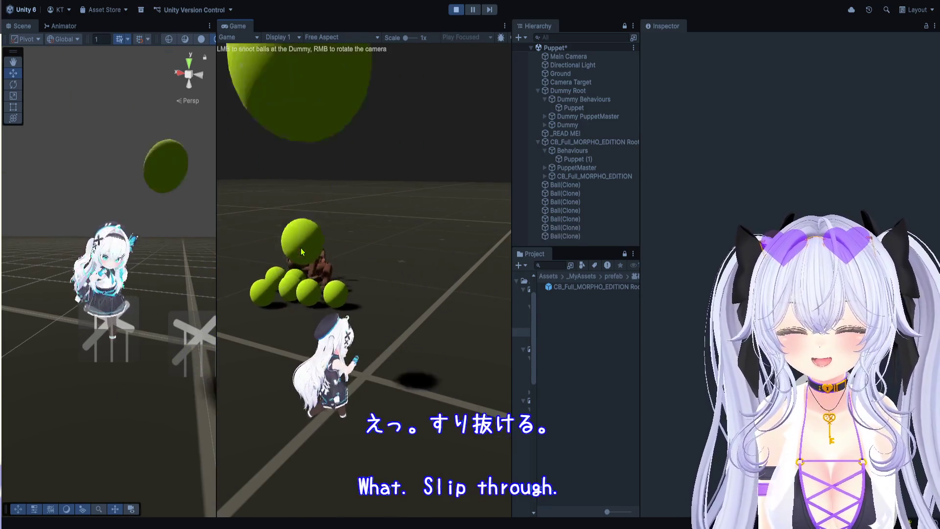
pyautogui.click(309, 224)
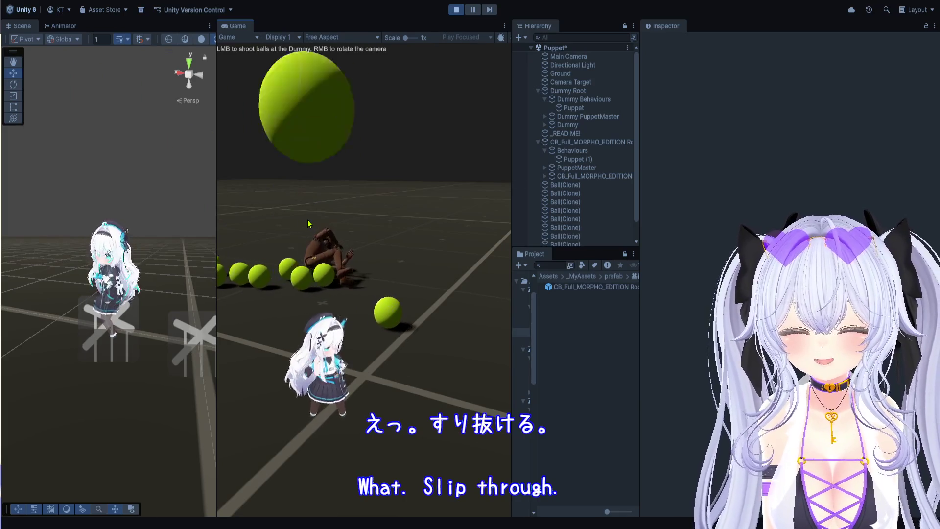